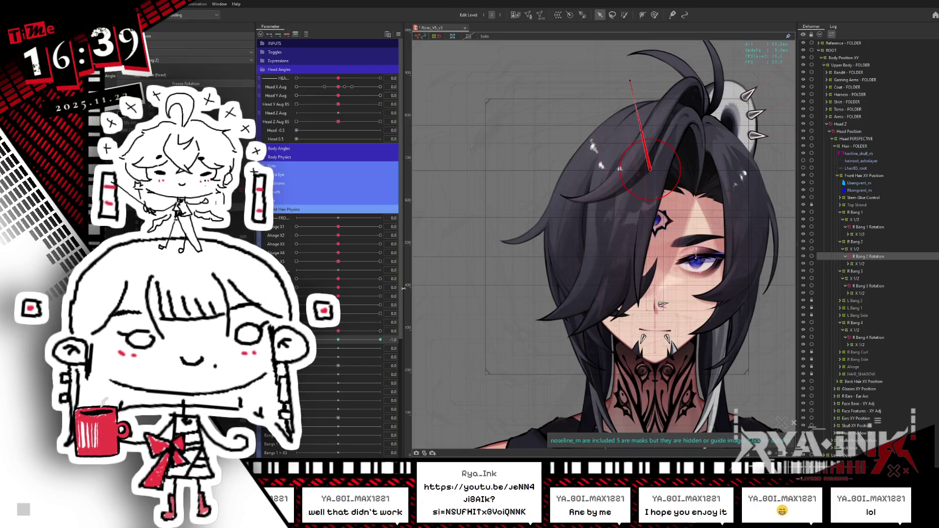
Tilt the R Bang 2 rotation to -16.2 degrees with Bangs set to its 1.0 maximum
left_click(333, 343)
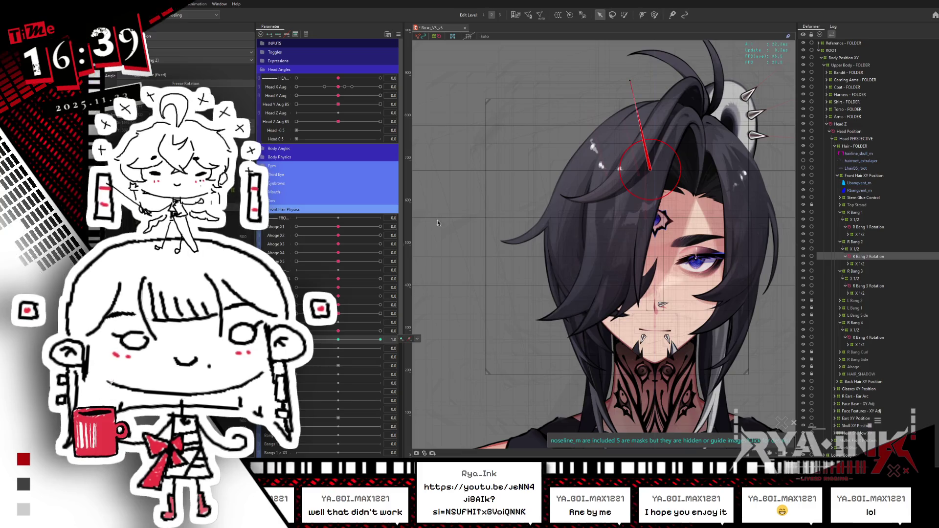
left_click(360, 315)
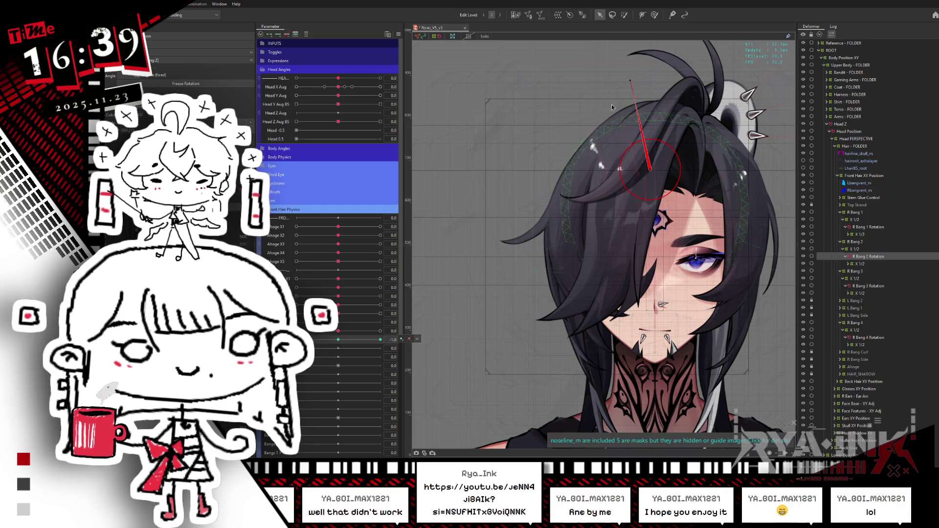
left_click_drag(631, 82, 625, 84)
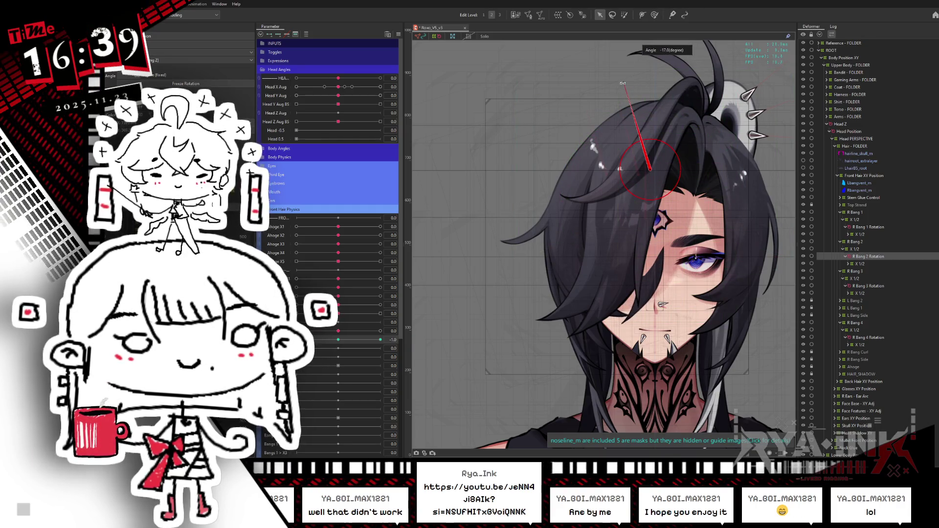
mouse_move(380, 340)
left_mouse_down()
mouse_move(353, 339)
mouse_move(394, 330)
mouse_move(296, 339)
left_mouse_up()
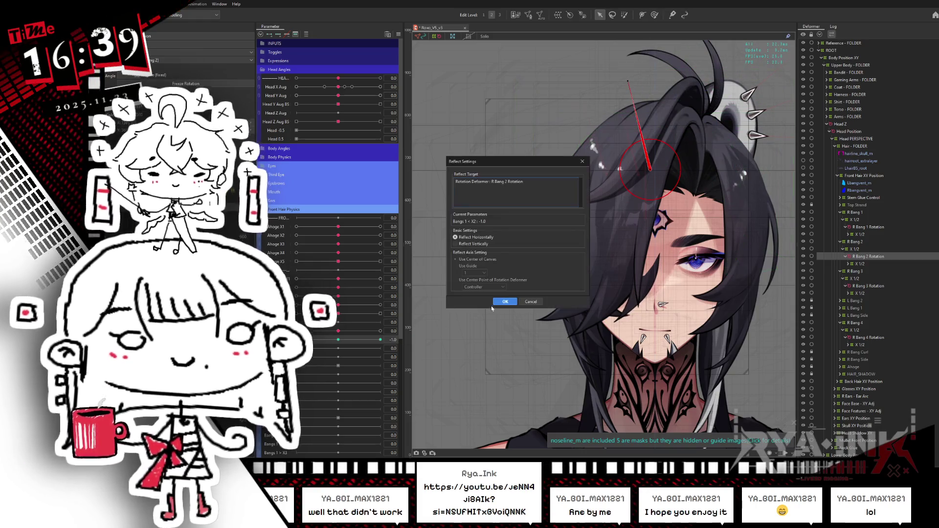
left_click(376, 339)
left_click(380, 339)
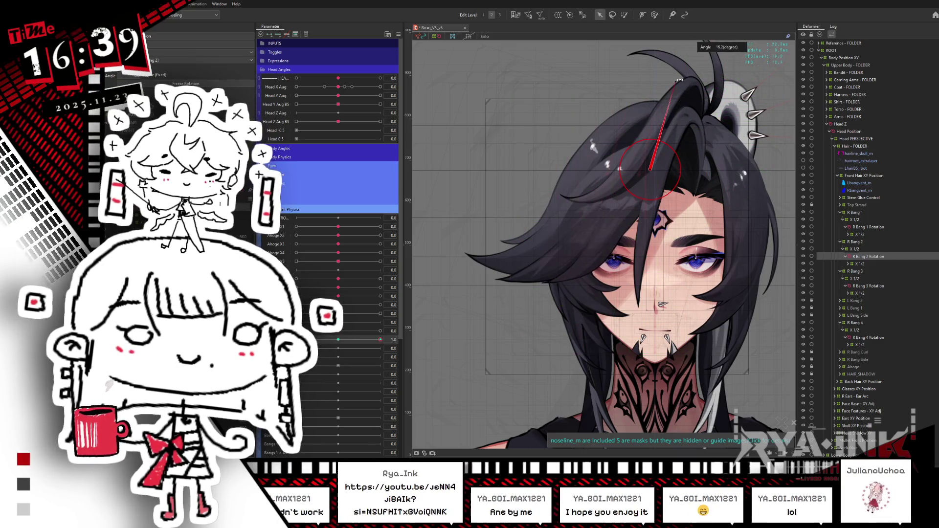
Mirror the R Bang 2 pose horizontally to the opposite key with Reflect
right_click(465, 193)
left_click(570, 287)
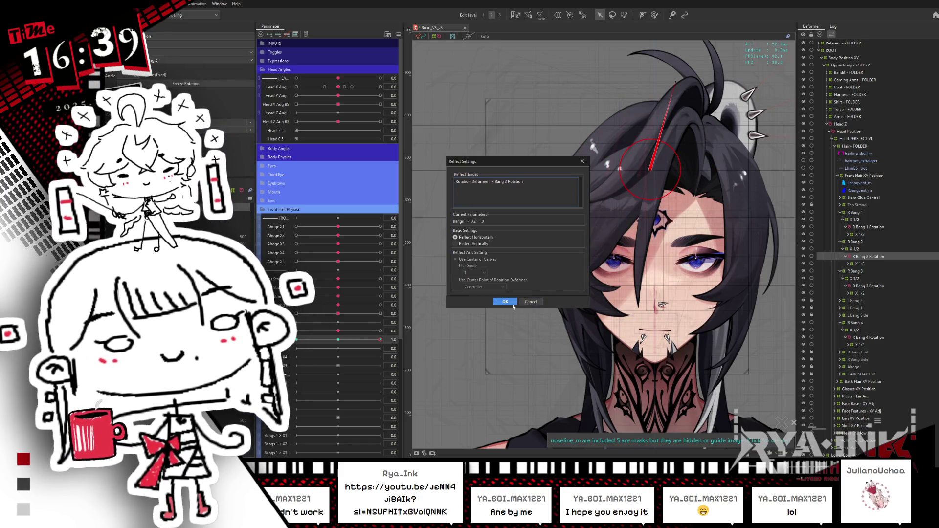
left_click(505, 301)
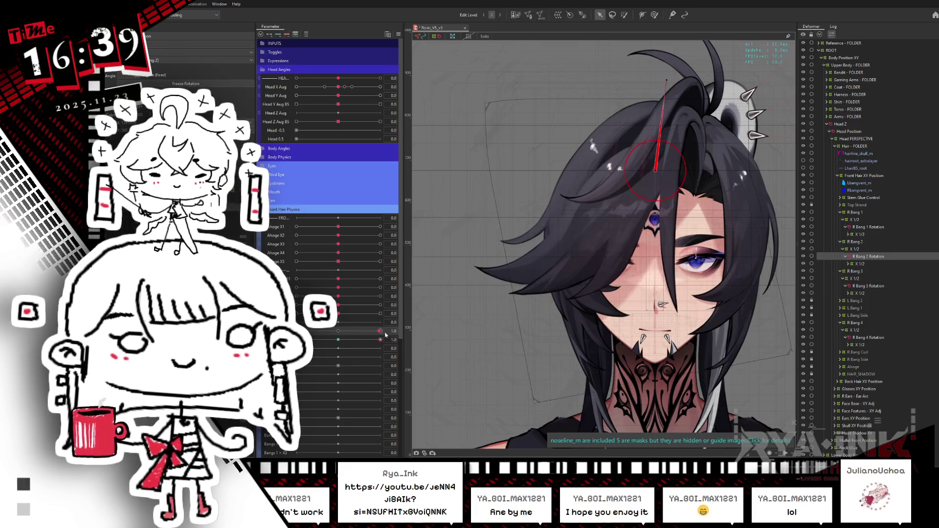
Reset Bangs to 0 and move the R Bang 1 Rotation pivot up to the hair root
left_click(339, 339)
left_click(873, 227)
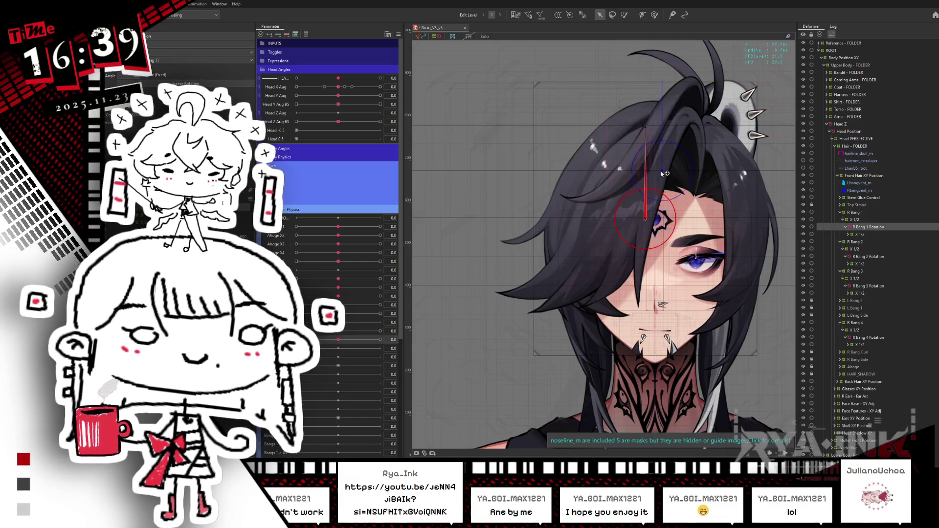
left_click_drag(660, 171, 659, 170)
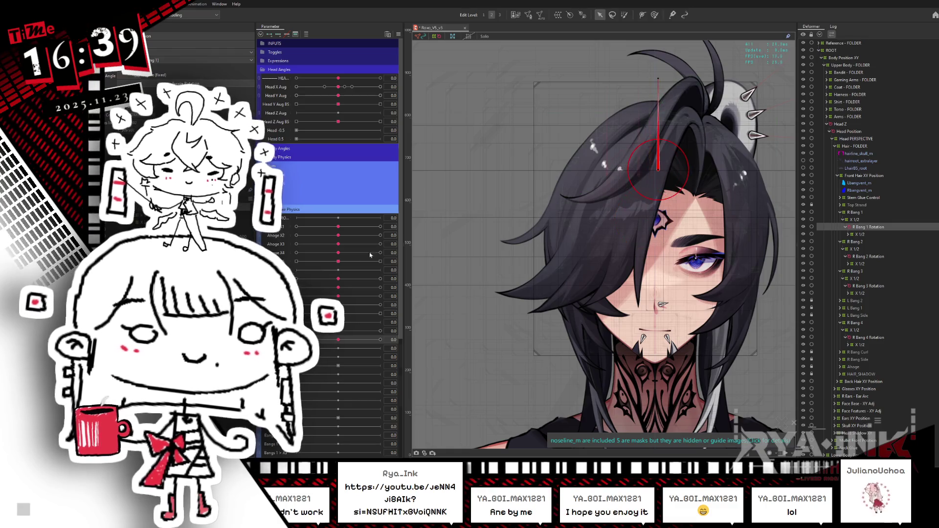
Rotate R Bang 1 clockwise at Bangs 1.0 and scrub the parameter to preview the swing
left_click(381, 339)
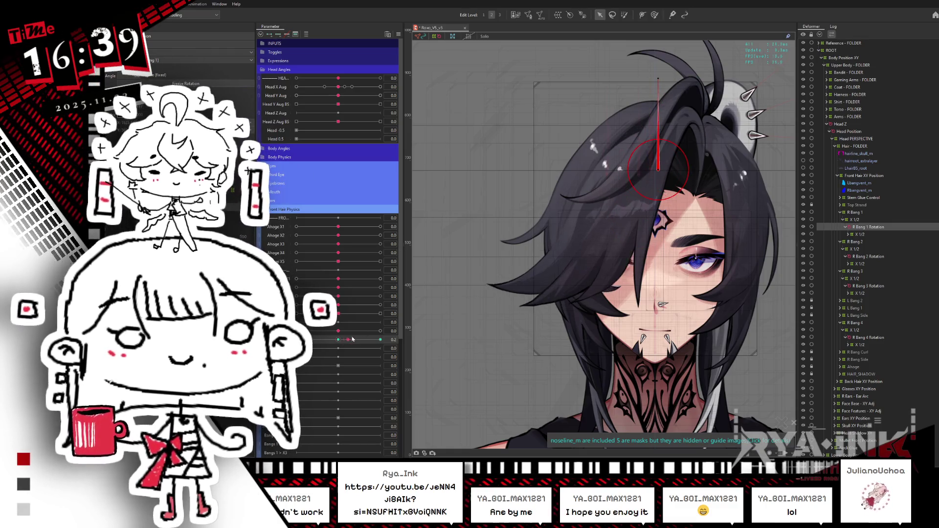
left_click_drag(662, 79, 677, 91)
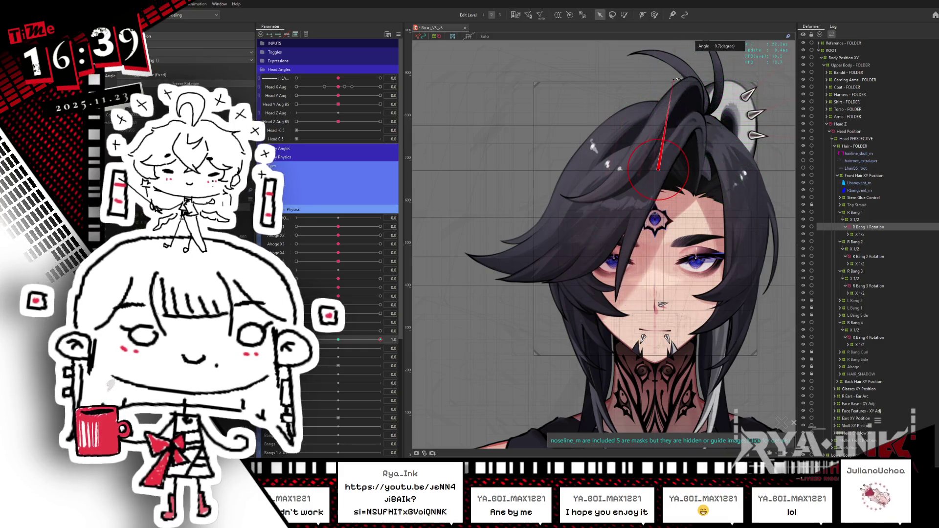
left_click_drag(337, 341, 380, 339)
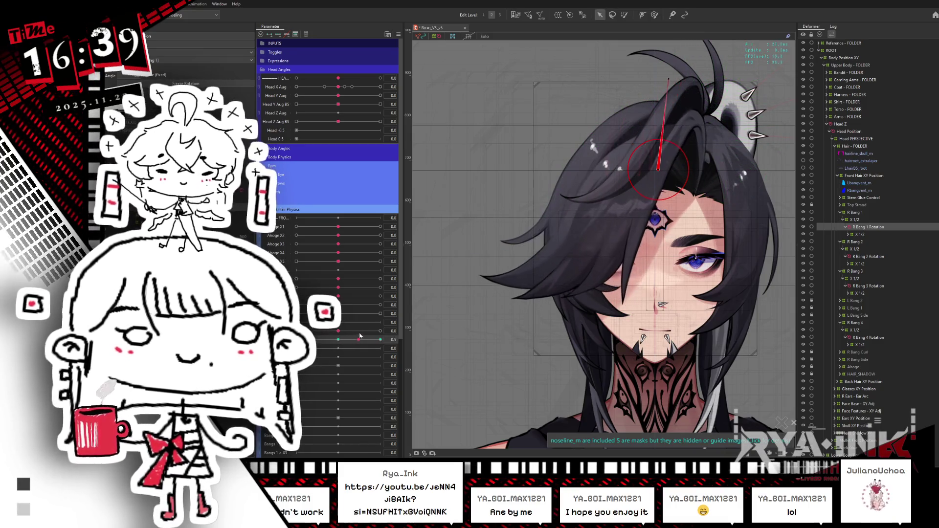
left_click(677, 82)
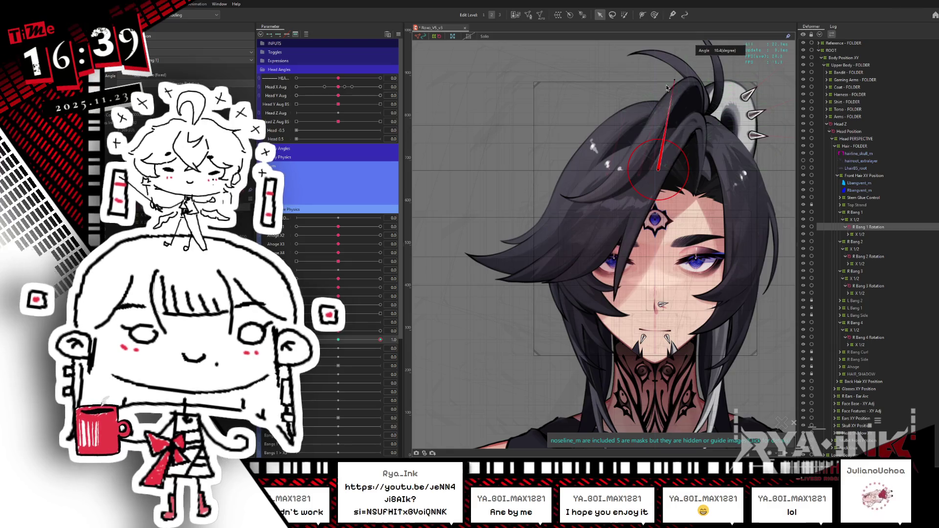
mouse_move(380, 340)
left_mouse_down()
mouse_move(340, 342)
mouse_move(380, 340)
left_mouse_up()
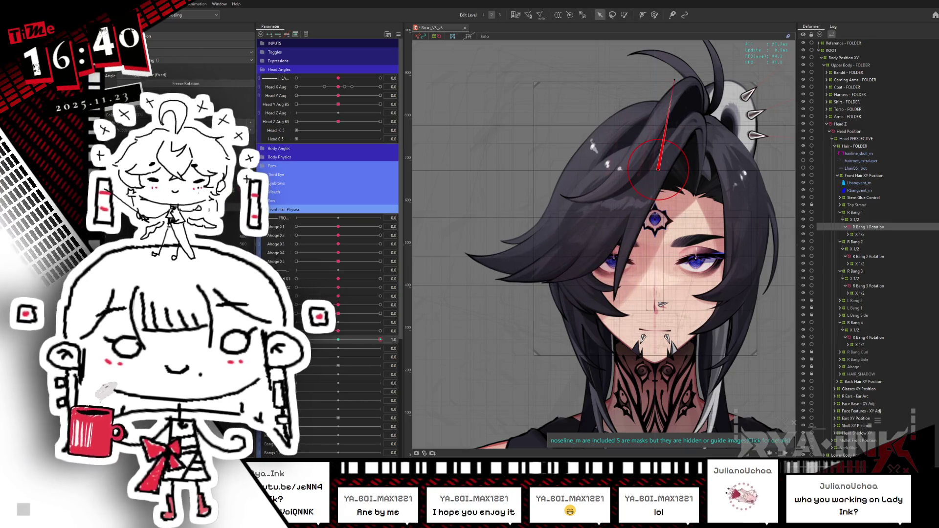
left_click_drag(351, 337, 387, 332)
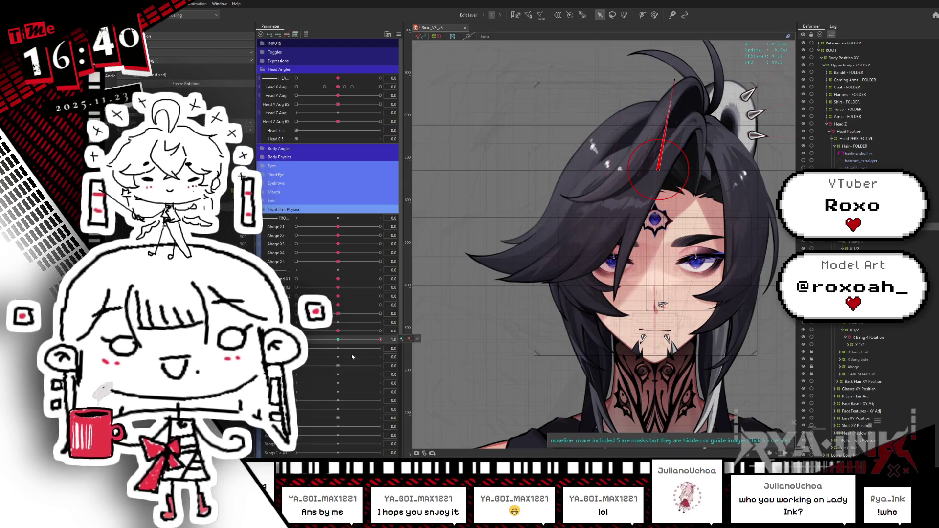
left_click(342, 340)
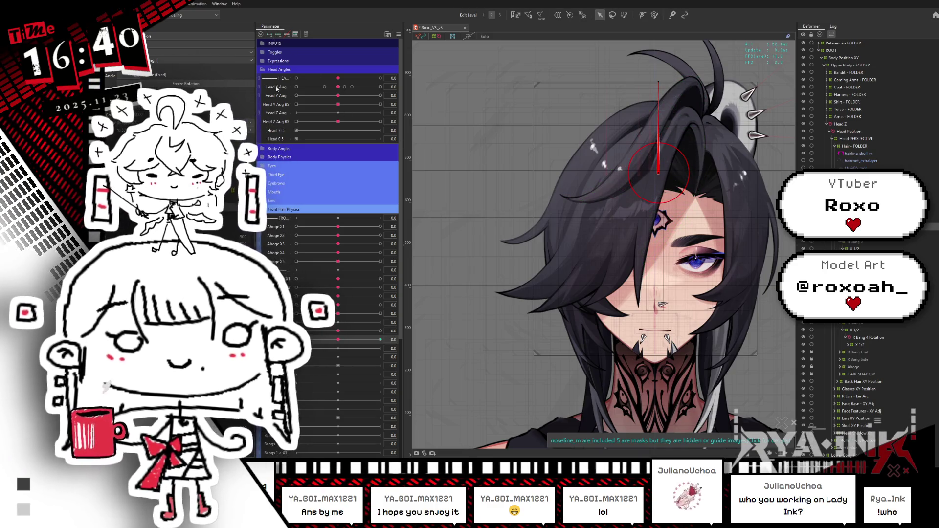
left_click(380, 339)
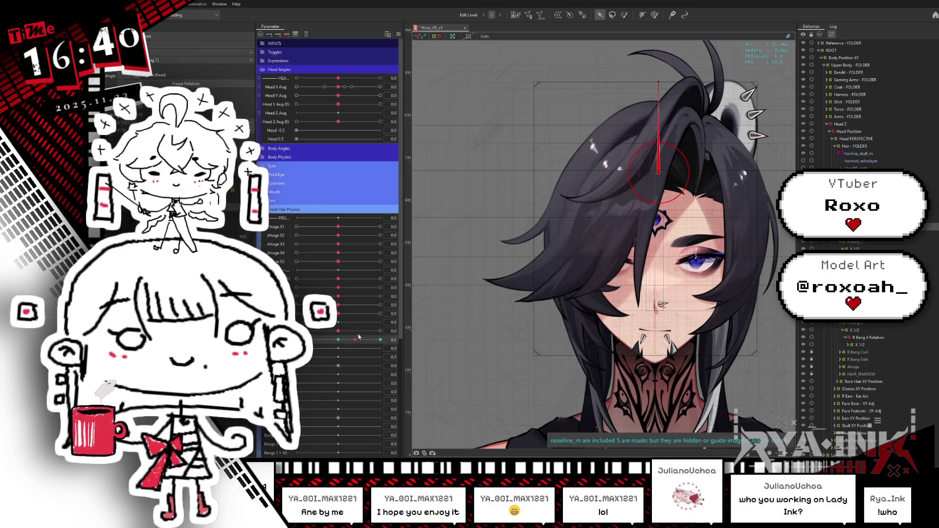
Fine-tune the R Bang 1 angle, mirror it to the -1.0 key, and reset Bangs to 0
left_click_drag(658, 82, 679, 83)
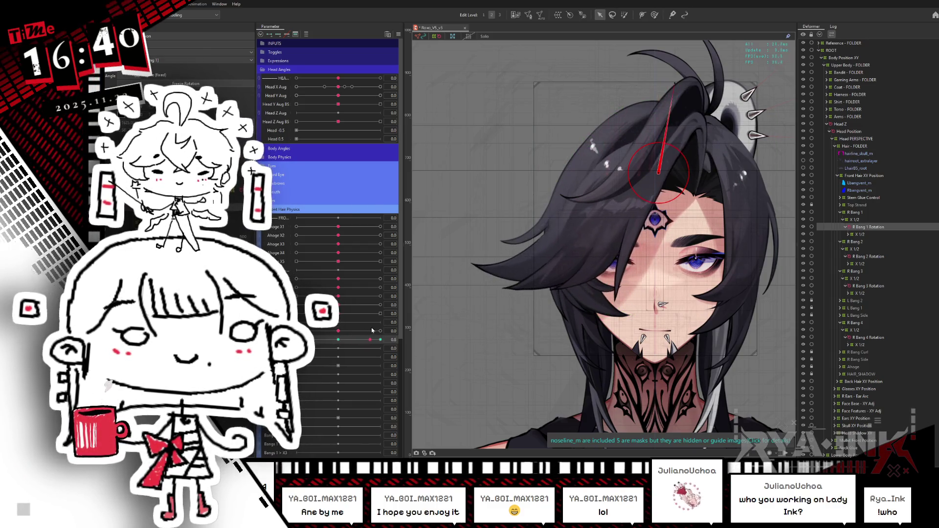
left_click(566, 304)
left_click(498, 302)
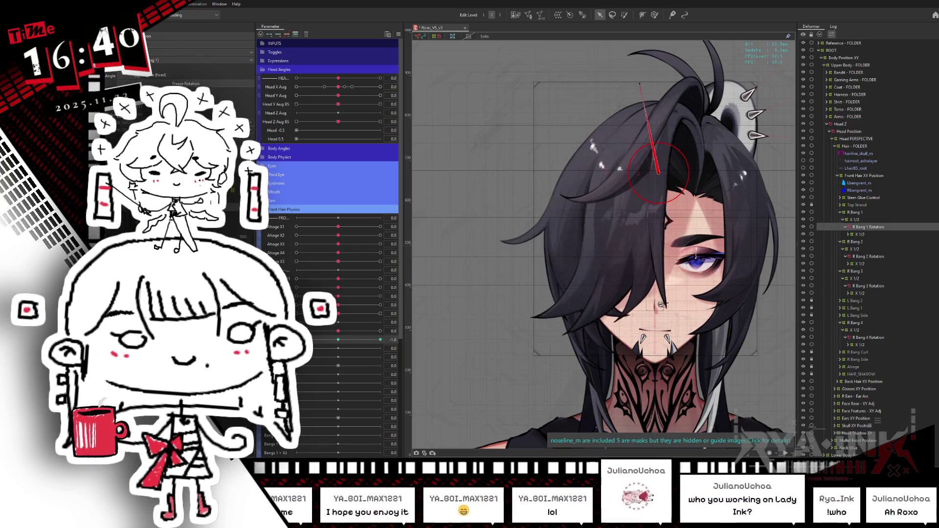
left_click(346, 345)
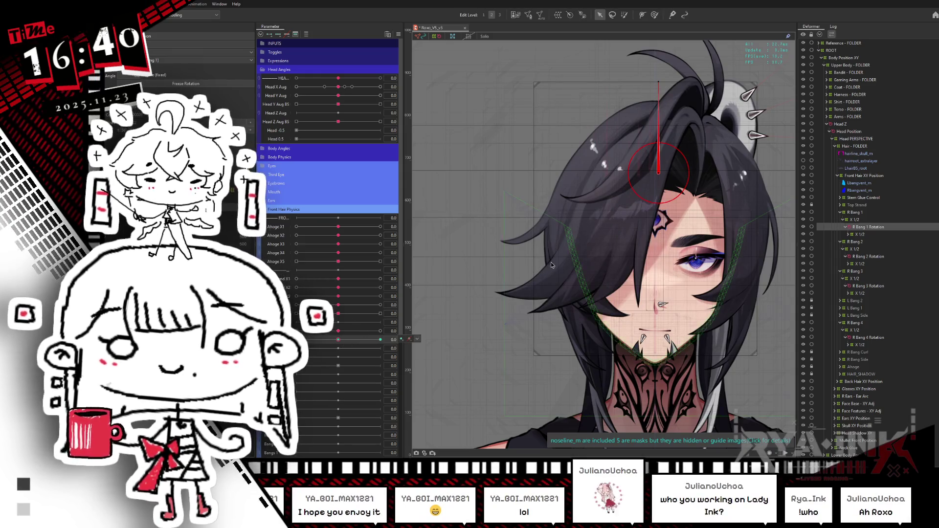
Select the R Bang 1–4 Rotation deformers together and delete them
left_click(860, 234)
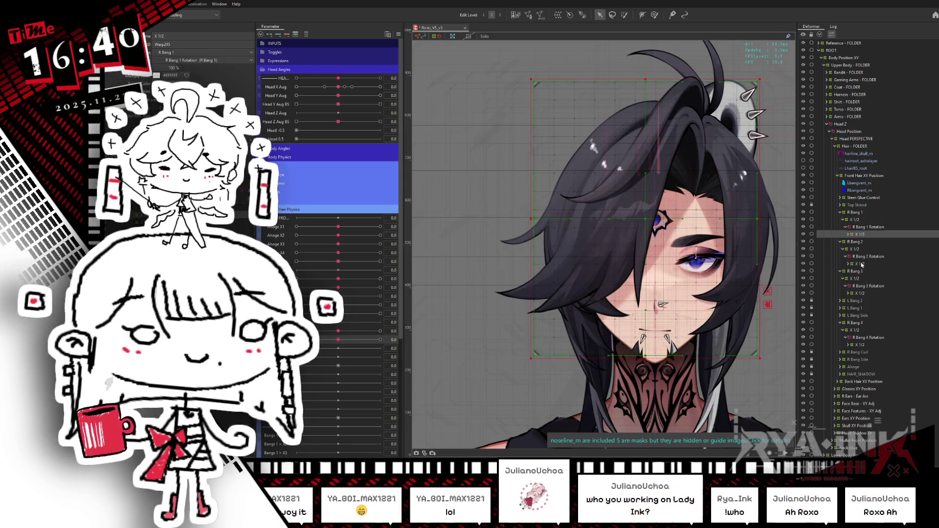
left_click(860, 264, "ctrl")
left_click(859, 293, "ctrl")
left_click(859, 345, "ctrl")
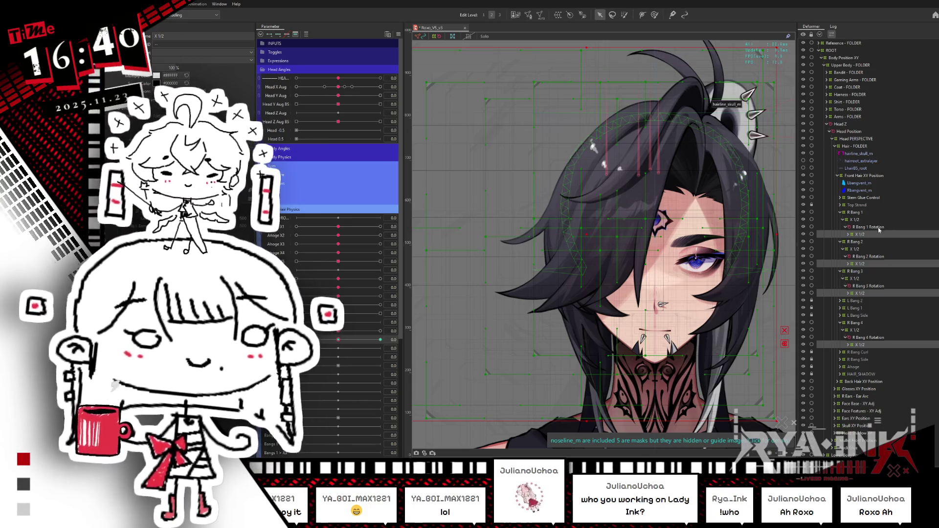
left_click(877, 228)
left_click(876, 257, "ctrl")
left_click(876, 286, "ctrl")
left_click(876, 338, "ctrl")
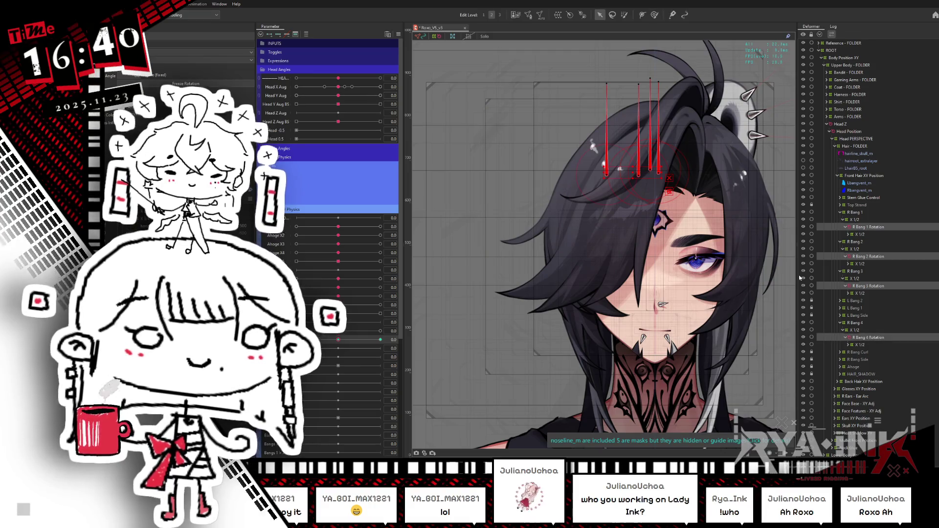
key("Delete")
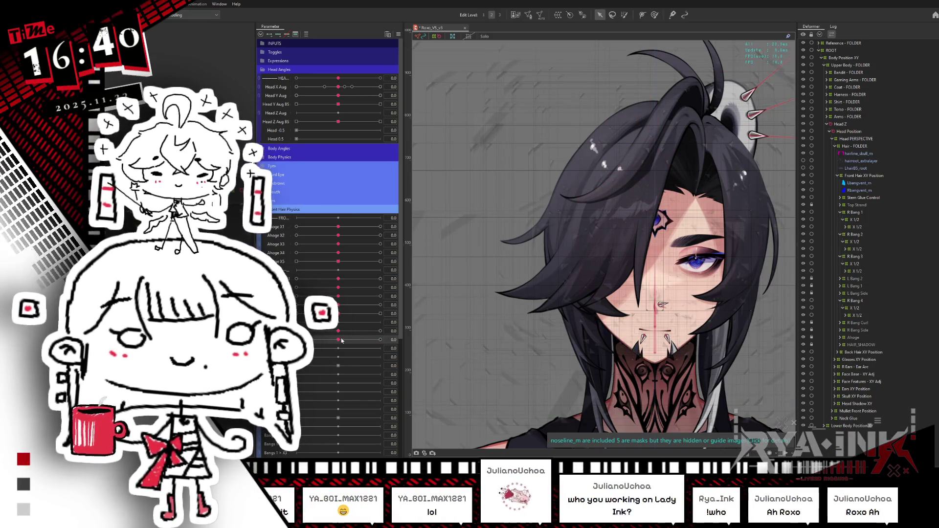
Test the bang parameters at -1.0 and return them to 0
left_click_drag(325, 340, 296, 340)
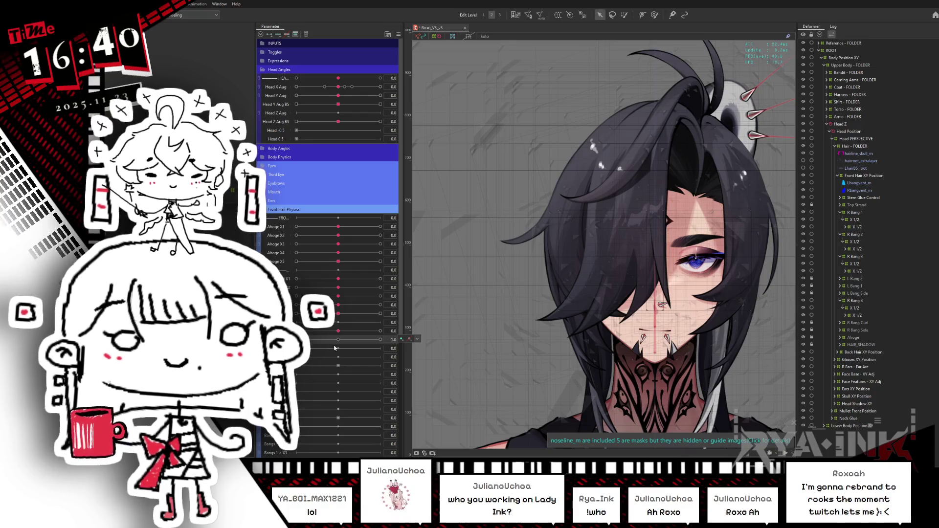
left_click(337, 340)
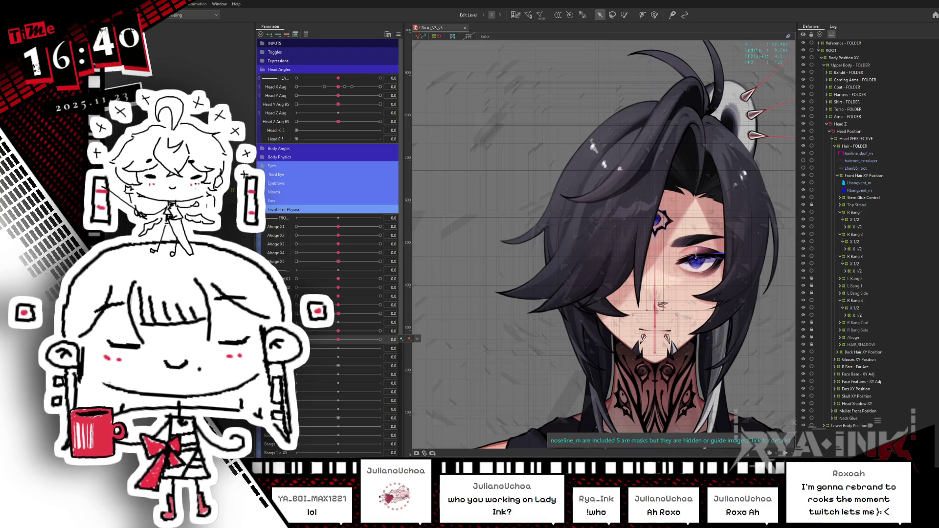
left_click(336, 333)
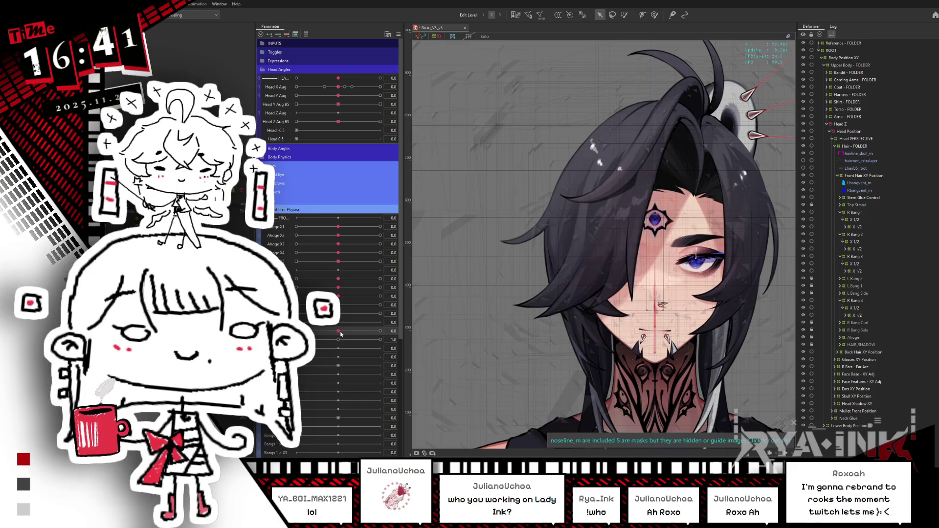
Zero the bang parameters, then sweep both from -1.0 to 1.0 to preview the swing
key("ctrl+z")
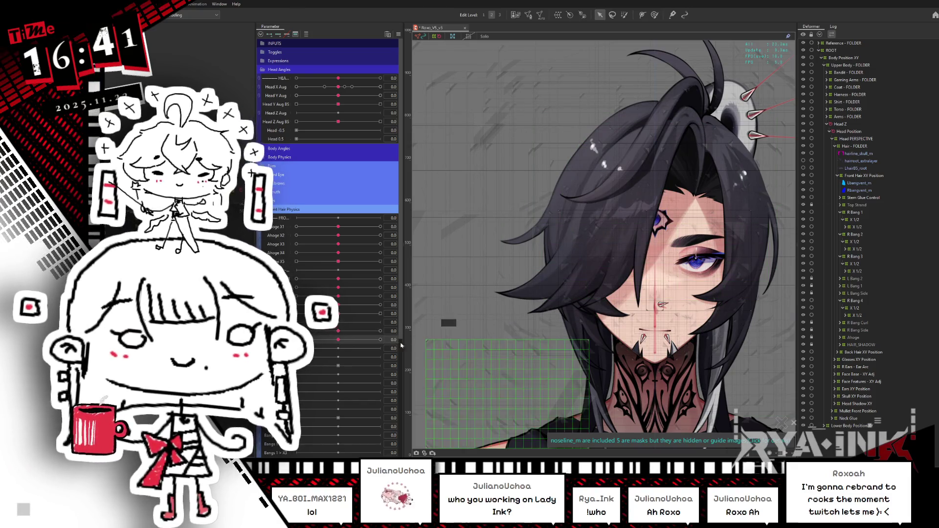
mouse_move(338, 340)
left_mouse_down()
mouse_move(396, 342)
mouse_move(297, 343)
left_mouse_up()
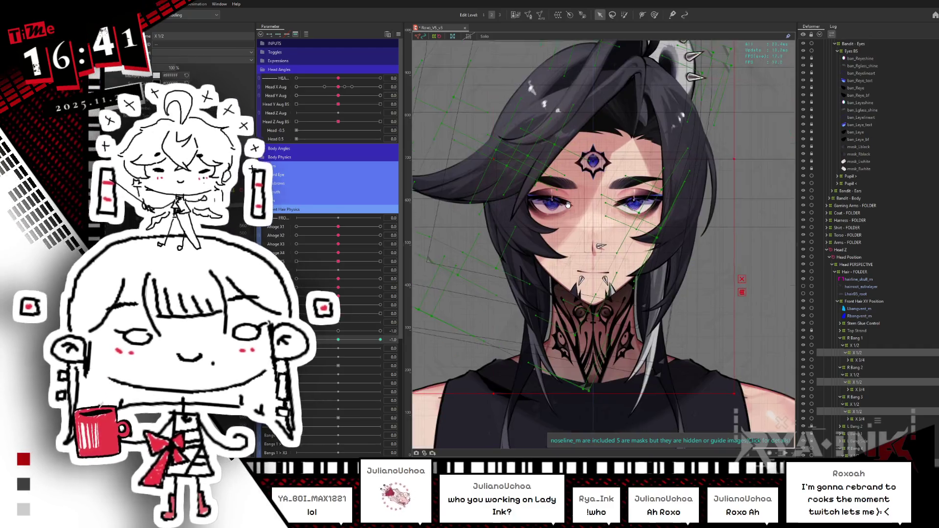
mouse_move(626, 311)
left_mouse_down()
mouse_move(560, 252)
mouse_move(577, 255)
left_mouse_up()
left_click_drag(338, 339, 403, 348)
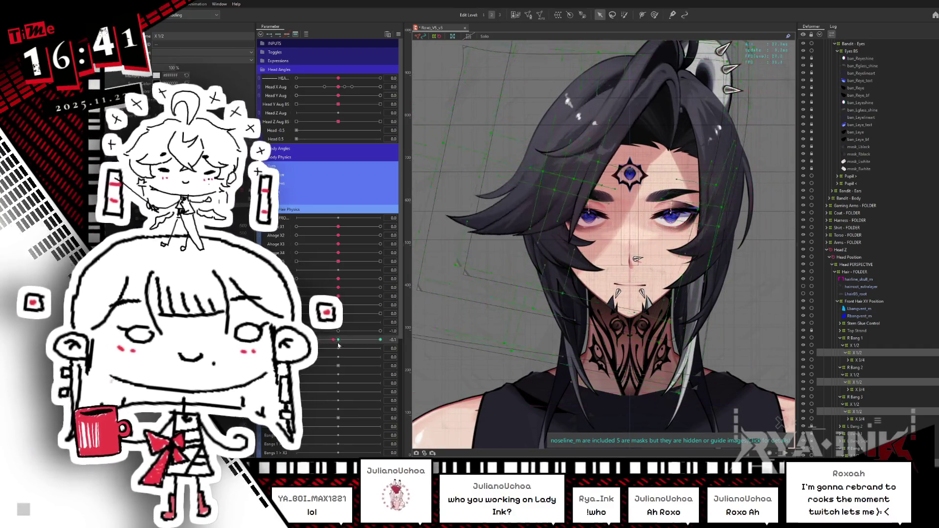
left_click_drag(333, 333, 389, 329)
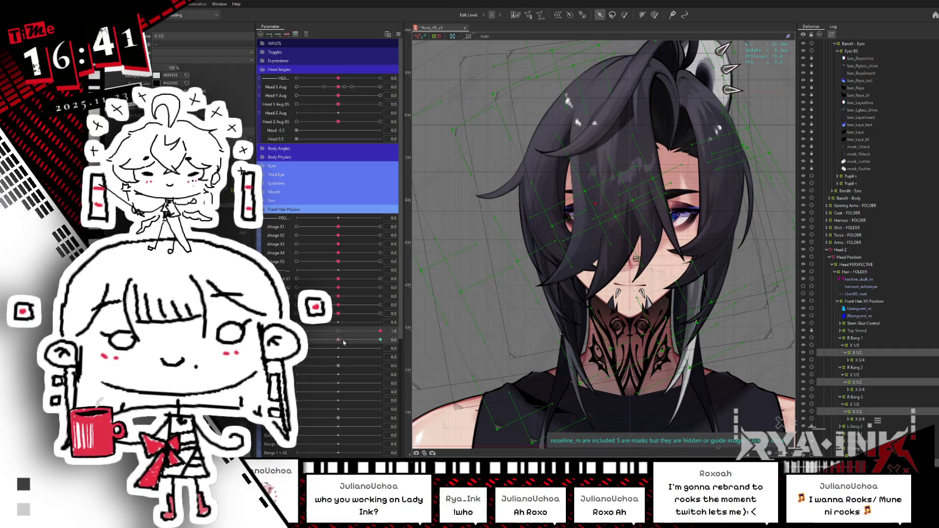
Reset all parameters to defaults, test the hair physics, and hide the selection overlay
key("ctrl+shift+r")
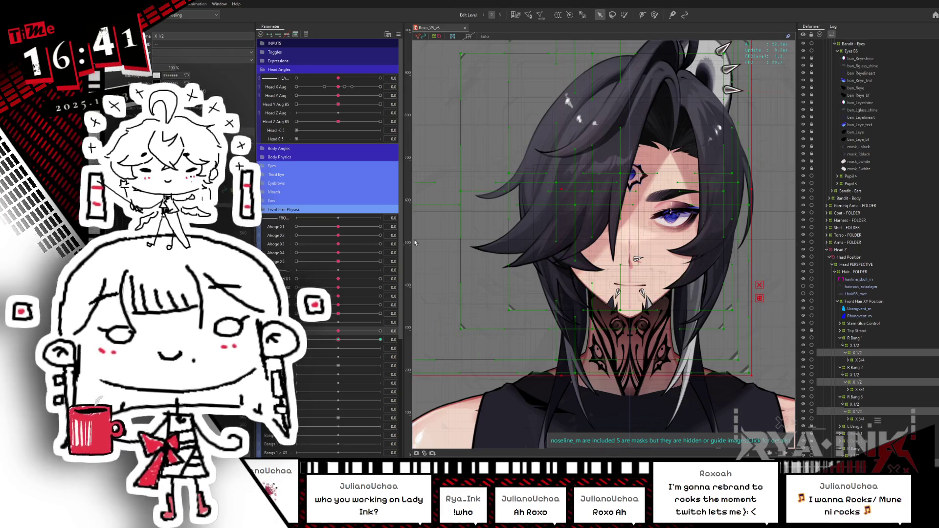
mouse_move(338, 332)
left_mouse_down()
mouse_move(326, 335)
mouse_move(387, 329)
left_mouse_up()
key("ctrl+h")
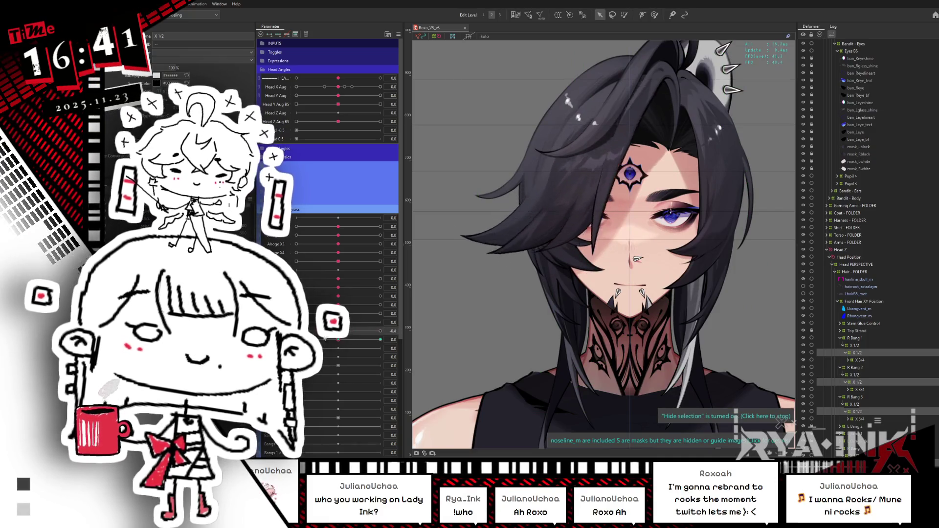
Select the X 1/2 warp deformer under R Bang 1 and toggle the mesh display
right_click(414, 328)
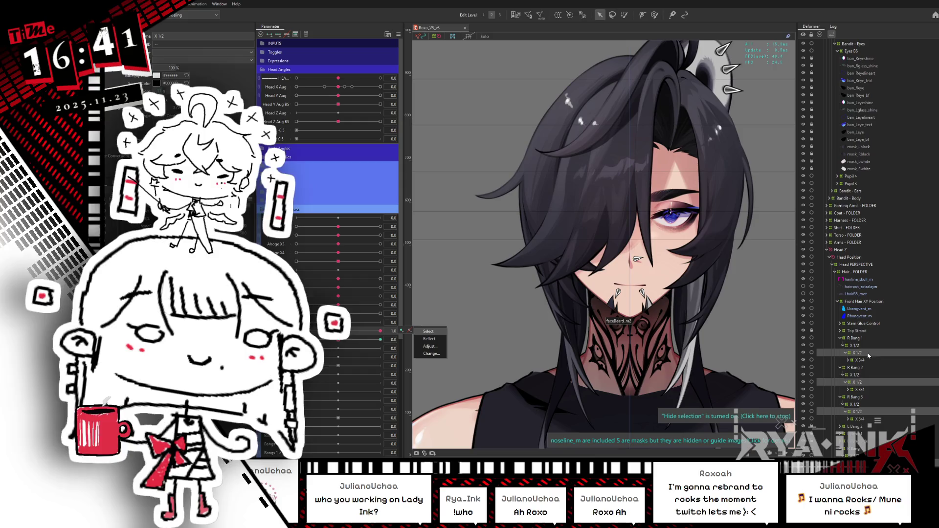
left_click(856, 346)
left_click(655, 14)
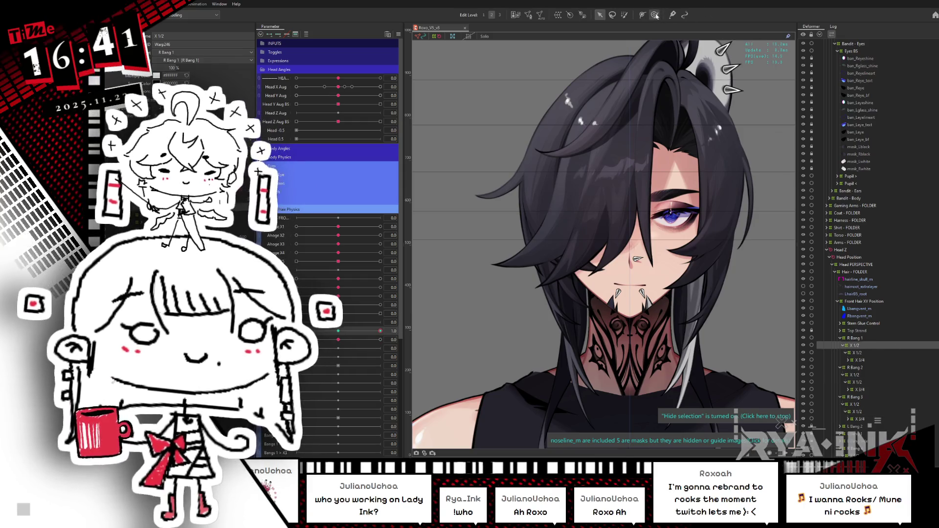
key("v")
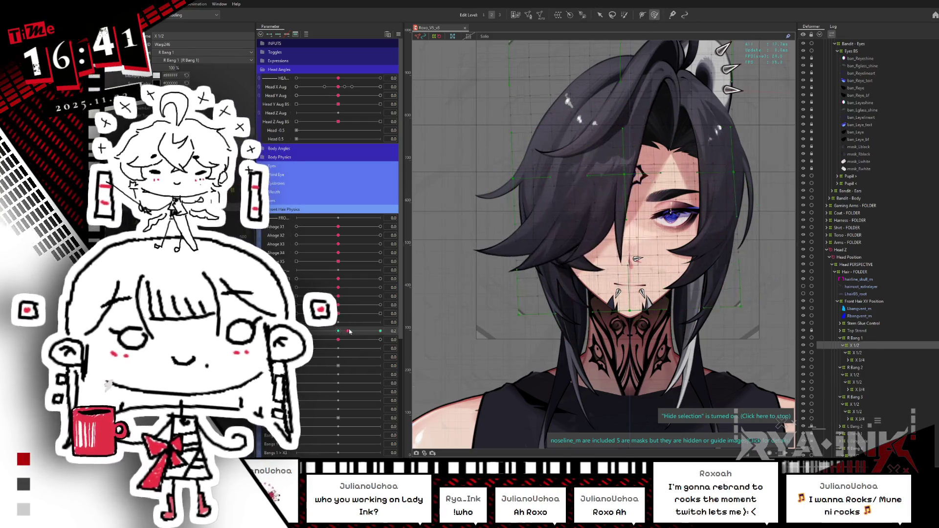
key("v")
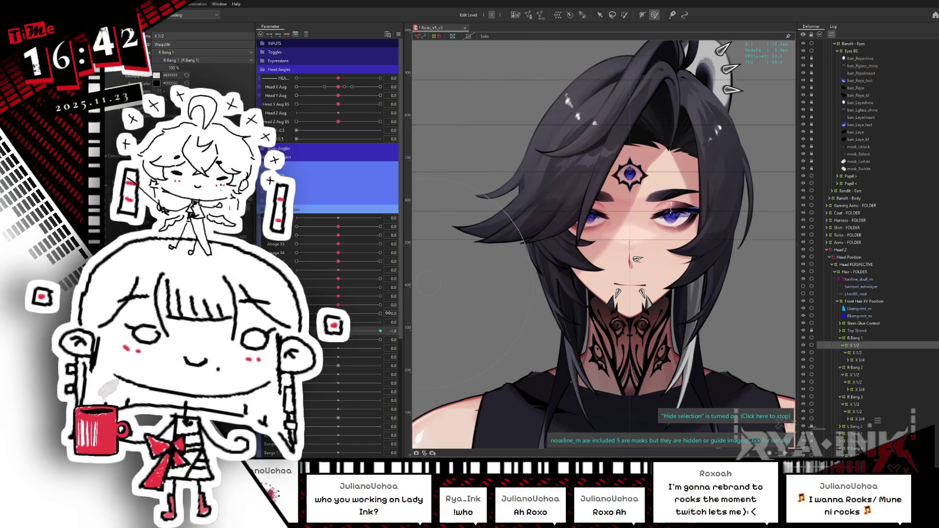
Test the front hair parameters at -1.0 to reveal the eyes, then reset both to 0
left_click_drag(348, 334, 296, 331)
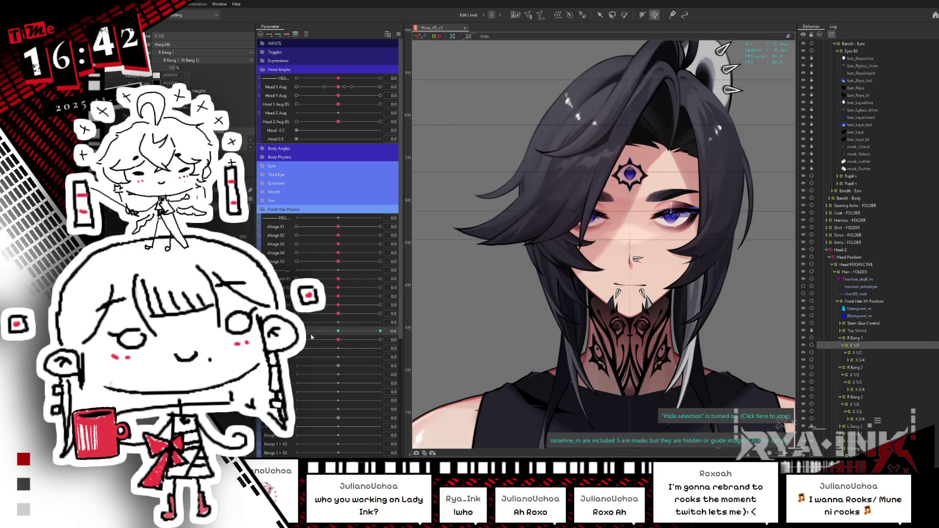
left_click_drag(309, 337, 296, 331)
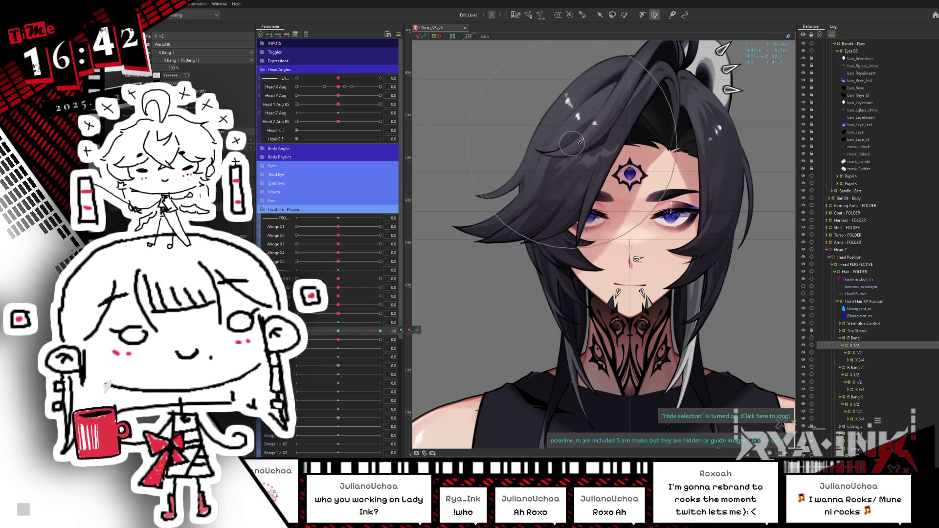
mouse_move(346, 335)
left_mouse_down()
mouse_move(381, 333)
mouse_move(296, 333)
left_mouse_up()
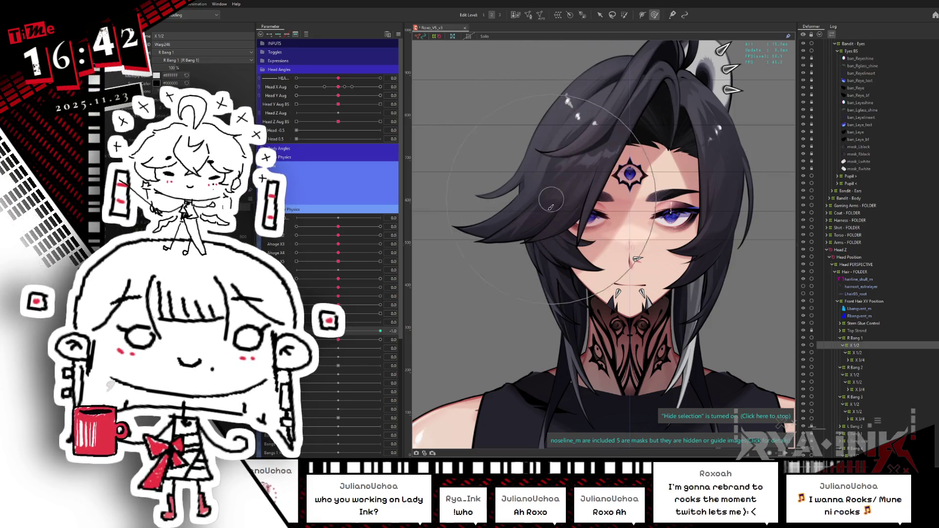
left_click_drag(296, 332, 297, 331)
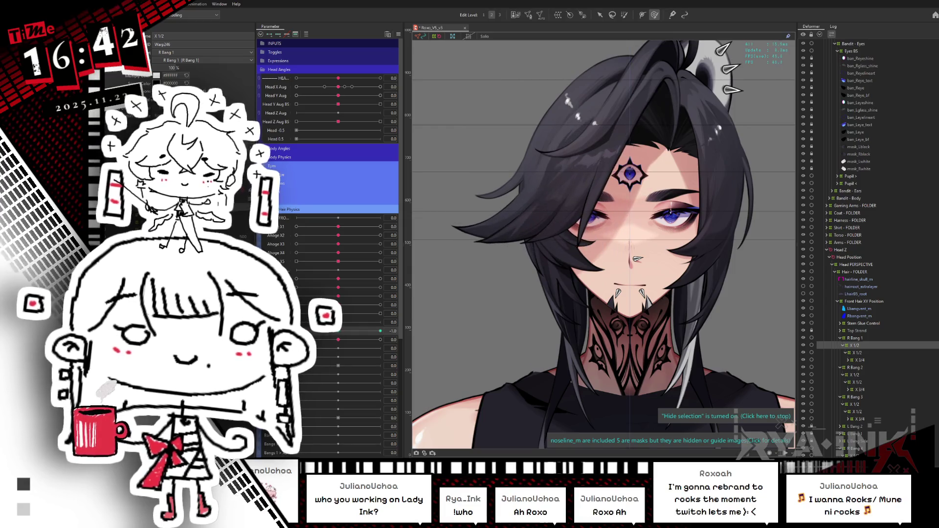
left_click_drag(637, 259, 625, 234)
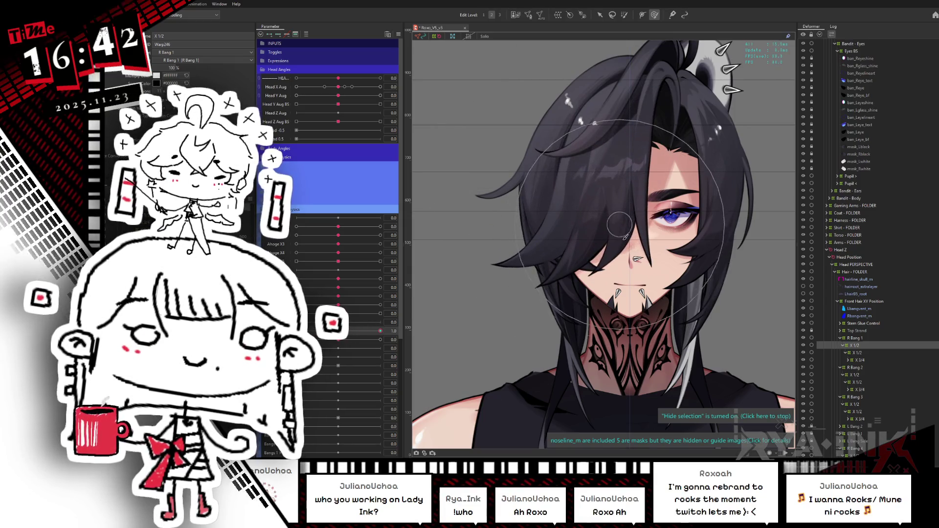
mouse_move(333, 332)
left_mouse_down()
mouse_move(321, 336)
mouse_move(384, 330)
mouse_move(295, 331)
left_mouse_up()
left_click_drag(314, 343, 333, 336)
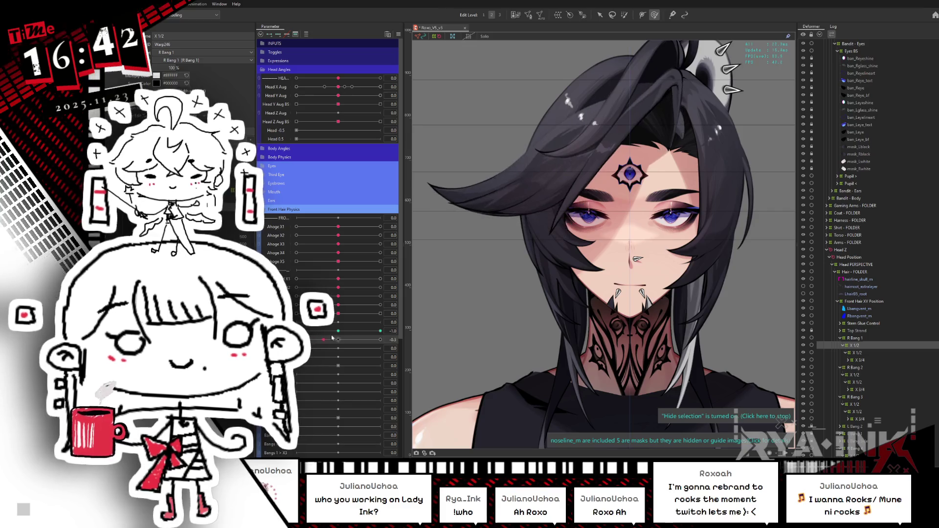
left_click(338, 331)
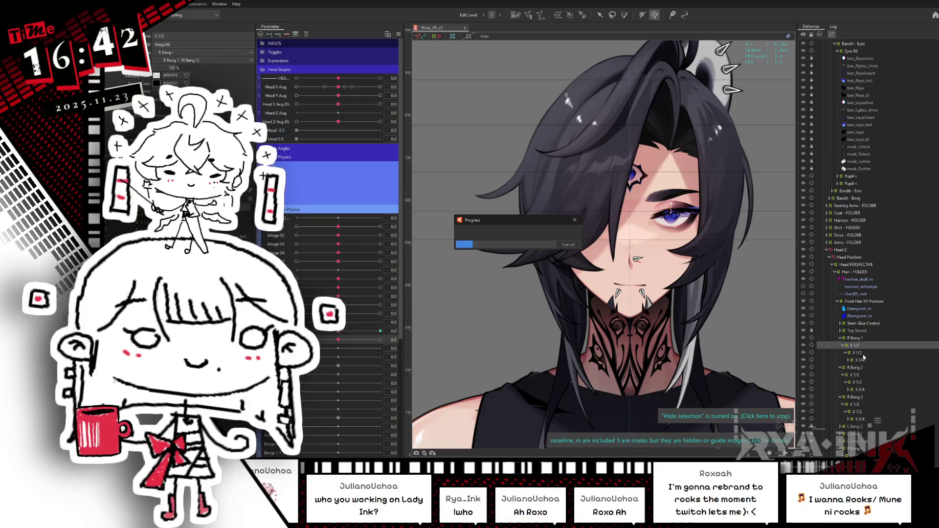
Select the nested X 1/2 warp in transform mode and bend the right strand further right
left_click(849, 354)
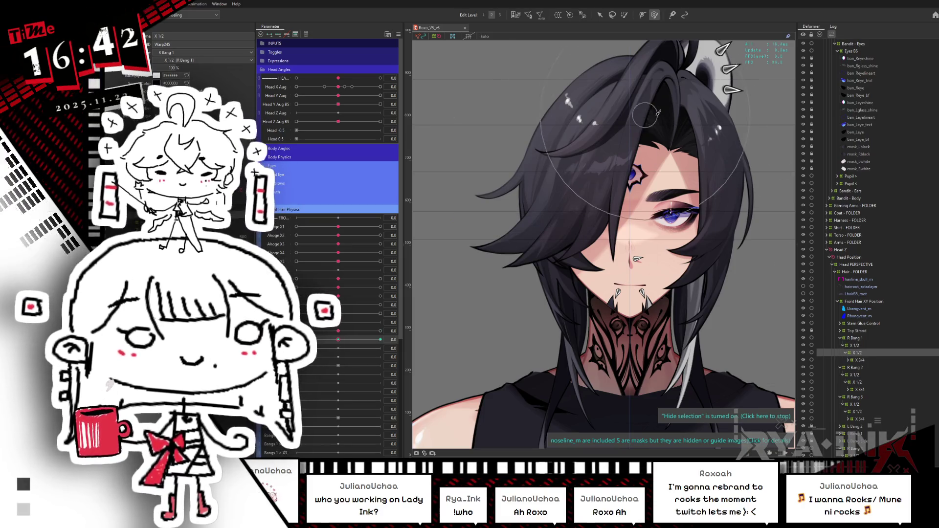
left_click_drag(656, 113, 634, 180)
key("q")
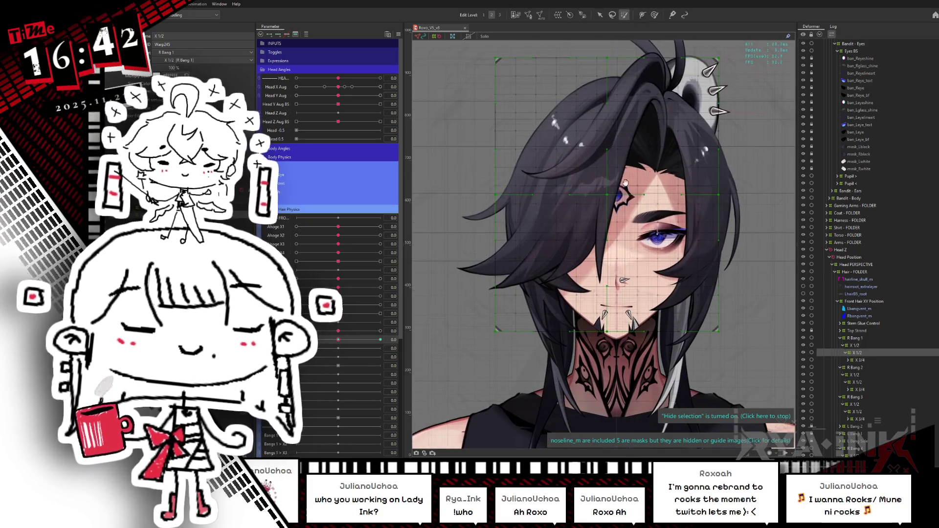
left_click_drag(340, 342, 380, 337)
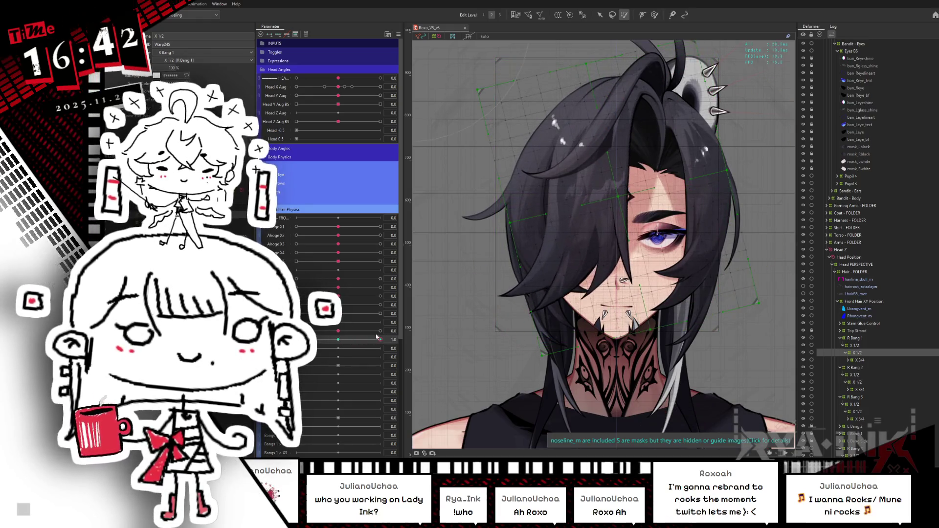
left_click(339, 340)
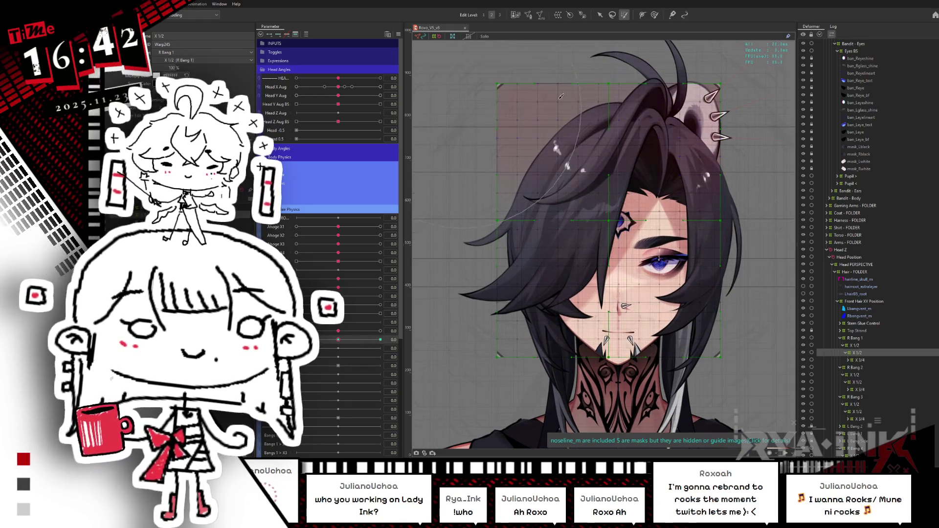
left_click_drag(795, 126, 707, 112)
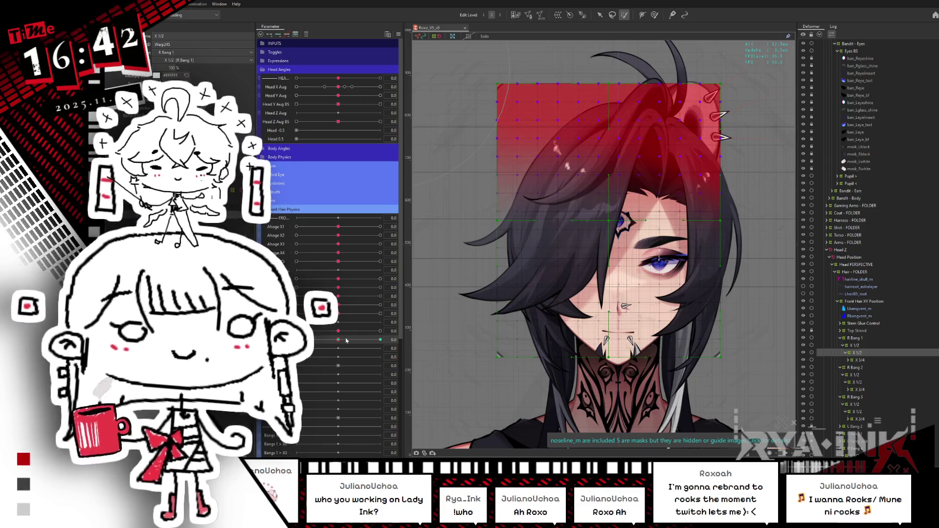
Rotate the warp box at the bang parameter's maximum key to tilt the bangs
left_click_drag(338, 341, 397, 338)
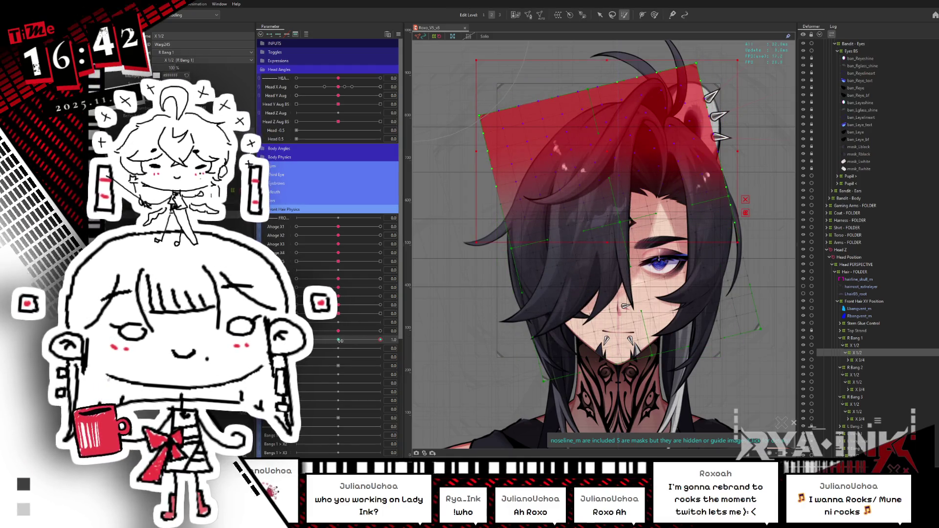
left_click_drag(341, 341, 381, 337)
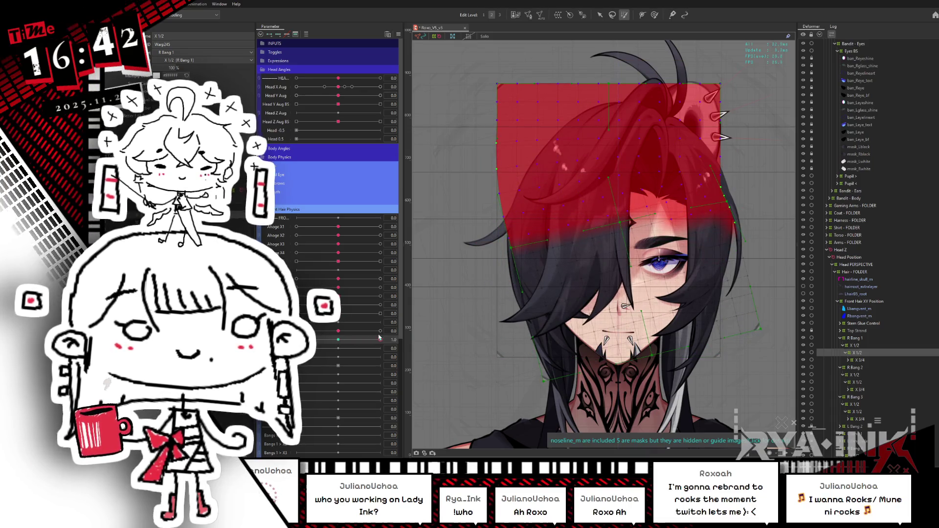
left_click_drag(381, 337, 380, 340)
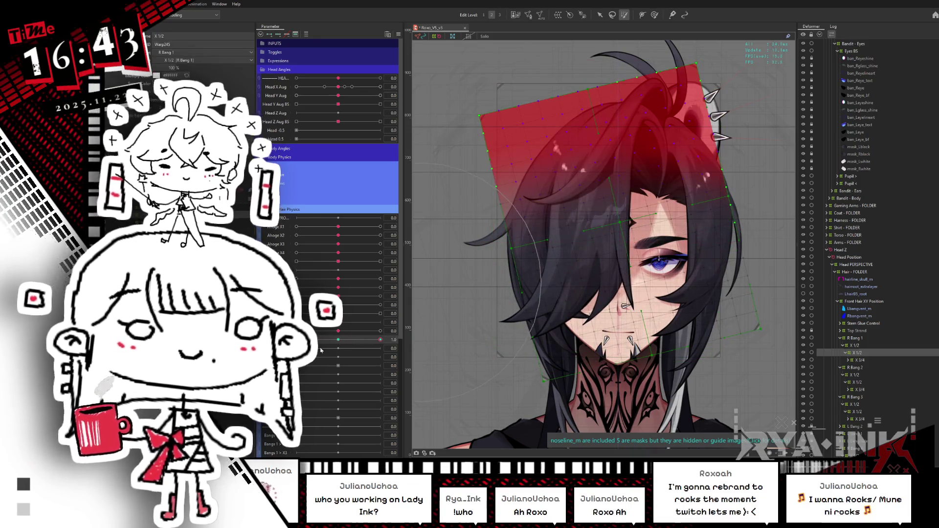
key("ctrl+z")
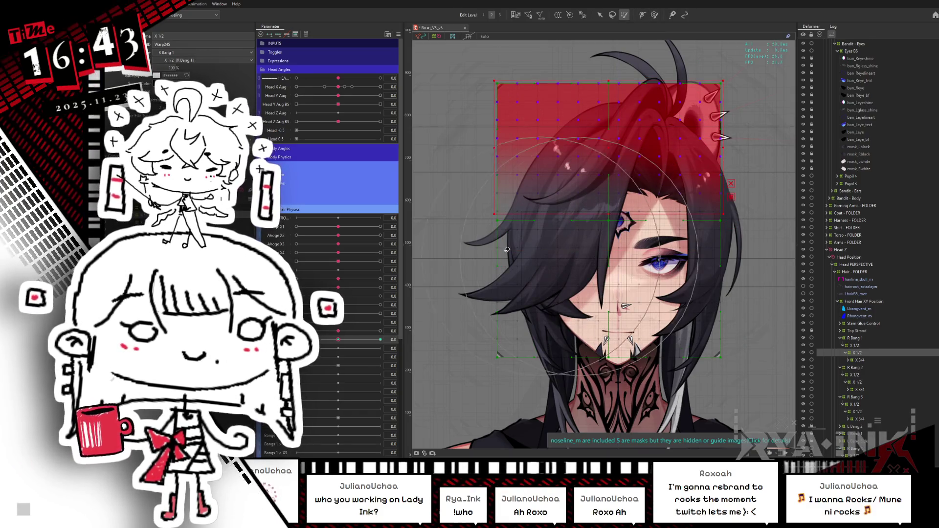
Preview the bang tilting oppositely between the 1.0 and -1.0 keys
left_click_drag(340, 344, 380, 339)
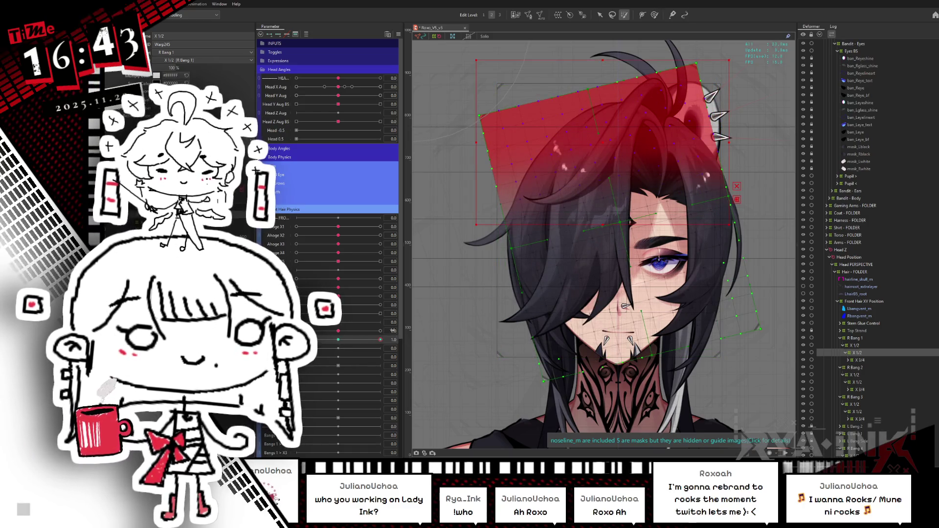
left_click_drag(381, 340, 296, 343)
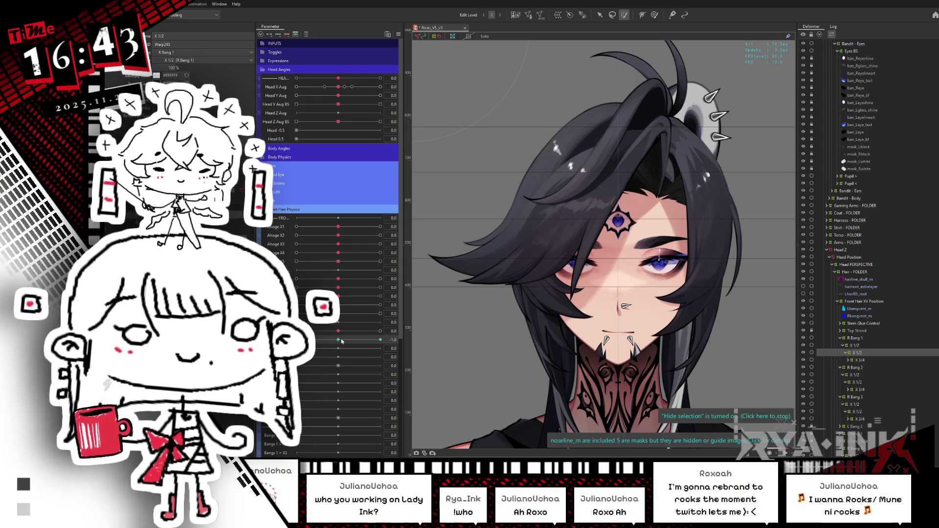
mouse_move(343, 341)
left_mouse_down()
mouse_move(406, 332)
mouse_move(318, 339)
mouse_move(380, 340)
left_mouse_up()
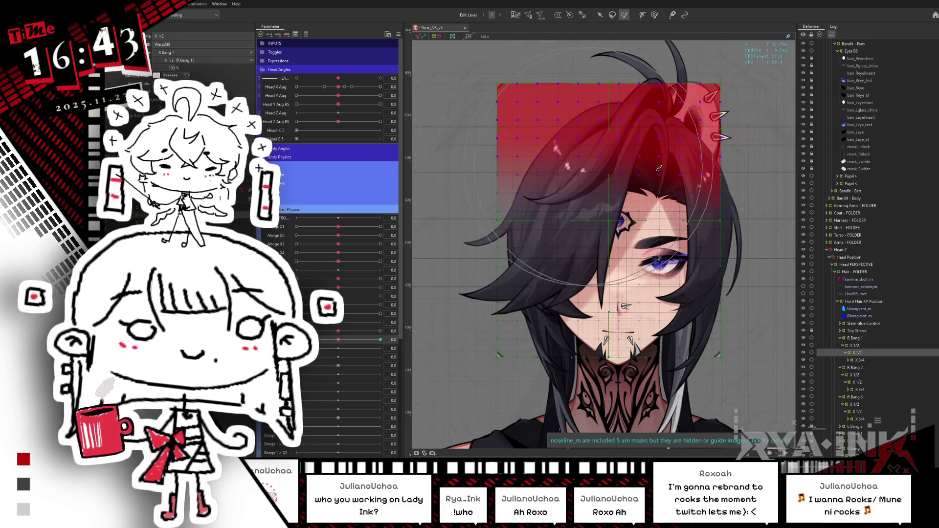
left_click_drag(338, 340, 389, 338)
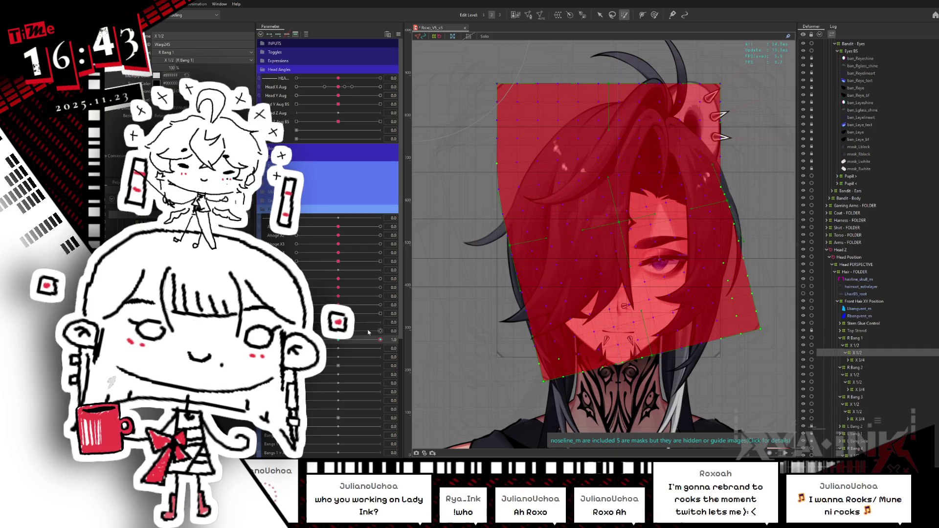
left_click_drag(369, 332, 298, 339)
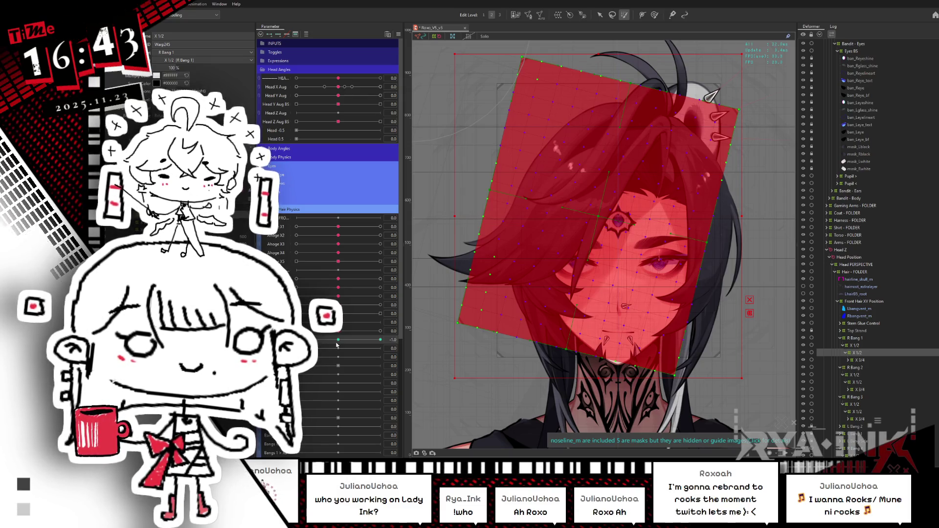
mouse_move(337, 341)
left_mouse_down()
mouse_move(383, 339)
mouse_move(296, 339)
left_mouse_up()
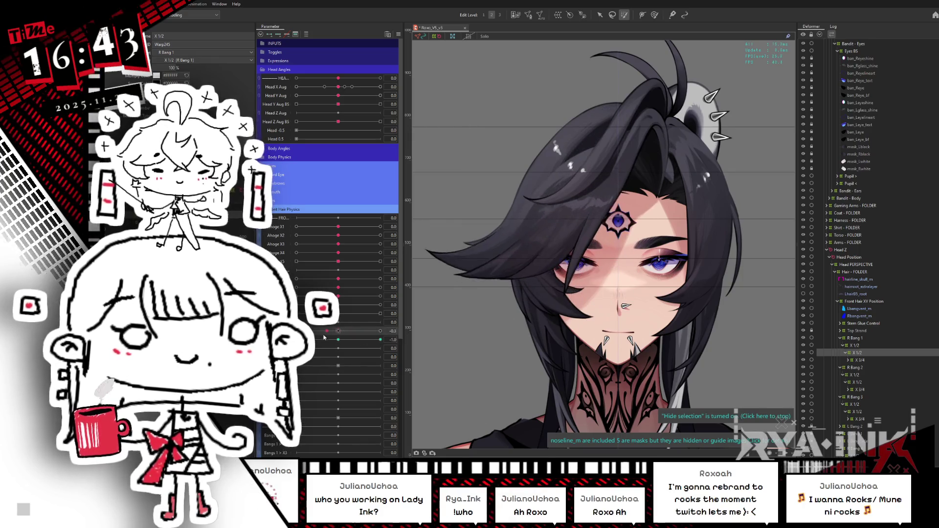
Swing the bang across the eye and back, then return the bang parameter to 0.0
left_click(654, 15)
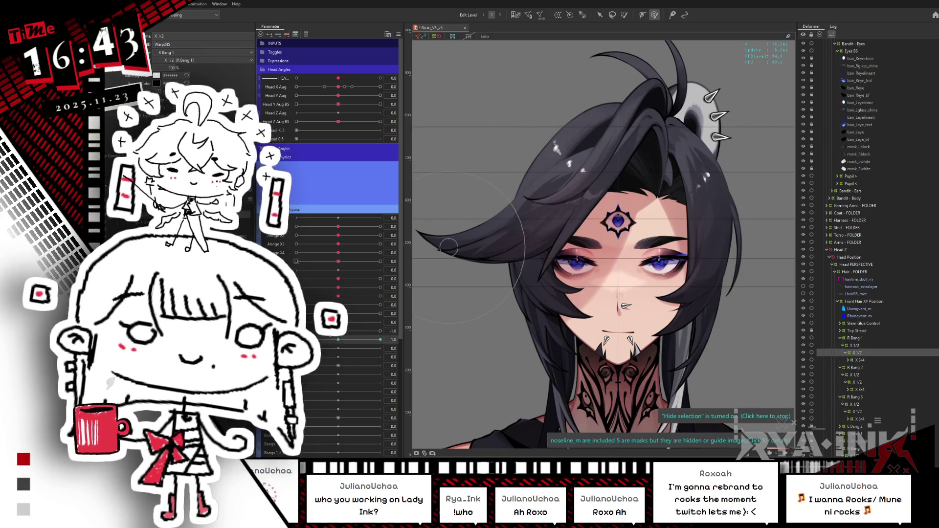
left_click(338, 331)
left_click_drag(338, 341, 380, 340)
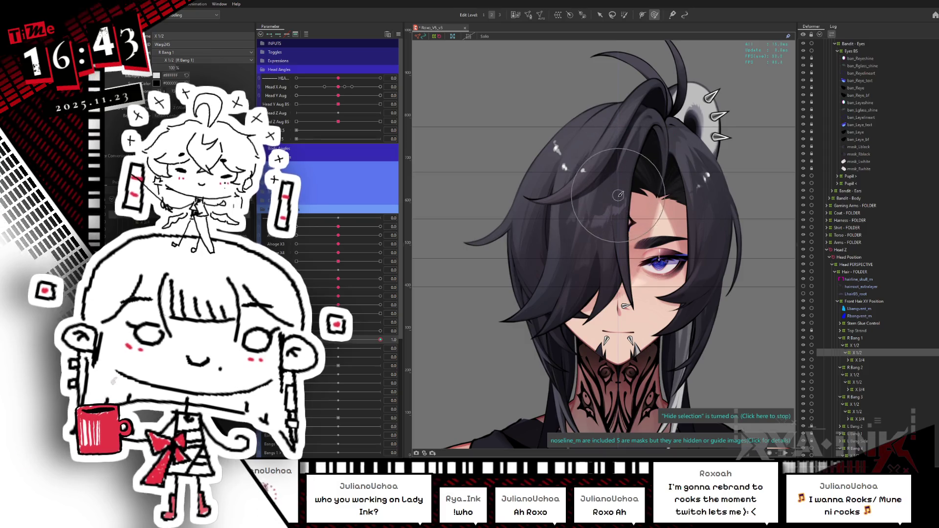
mouse_move(344, 336)
left_mouse_down()
mouse_move(297, 342)
mouse_move(394, 329)
mouse_move(312, 332)
mouse_move(345, 331)
left_mouse_up()
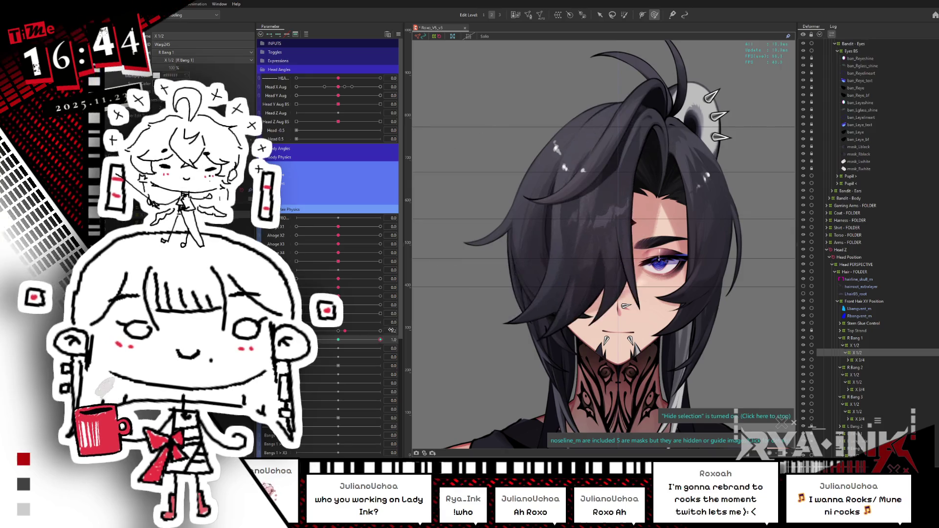
left_click(370, 338)
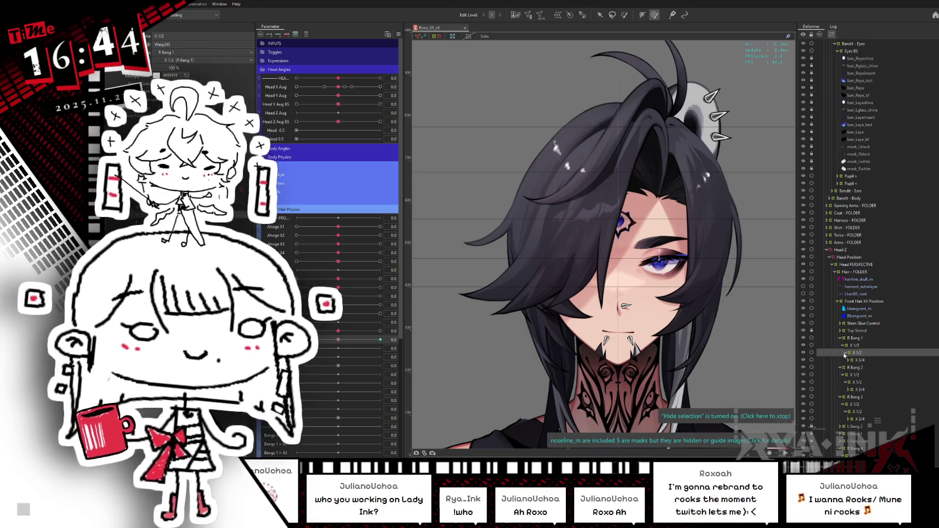
left_click(861, 359)
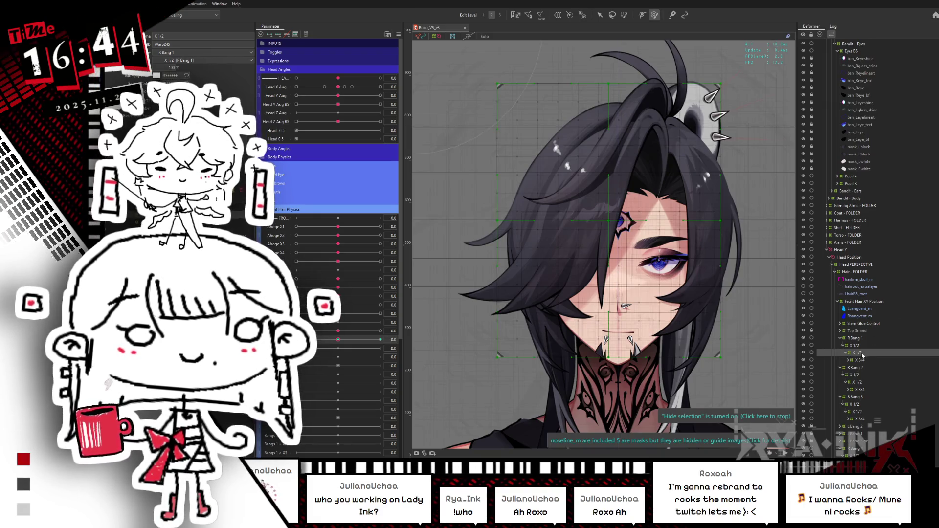
Preview the bang at its extreme, then select R Bang 2's X 1/2 warp
left_click_drag(338, 340, 404, 327)
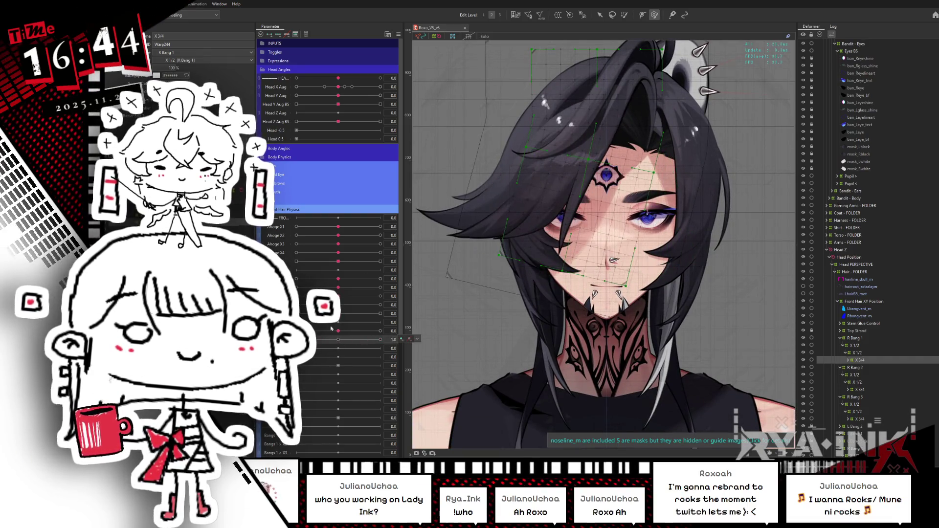
left_click_drag(404, 327, 338, 339)
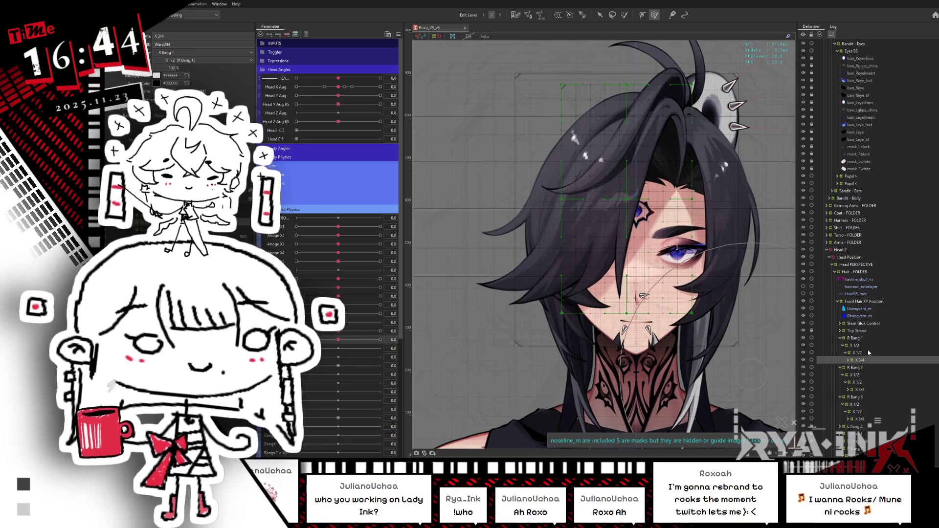
left_click(862, 383)
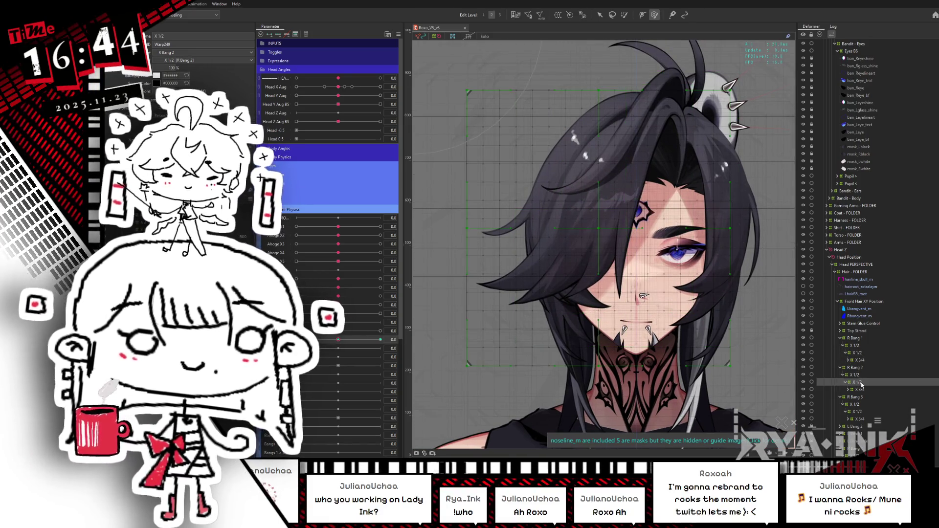
left_click_drag(597, 212, 584, 212)
key("ctrl+z")
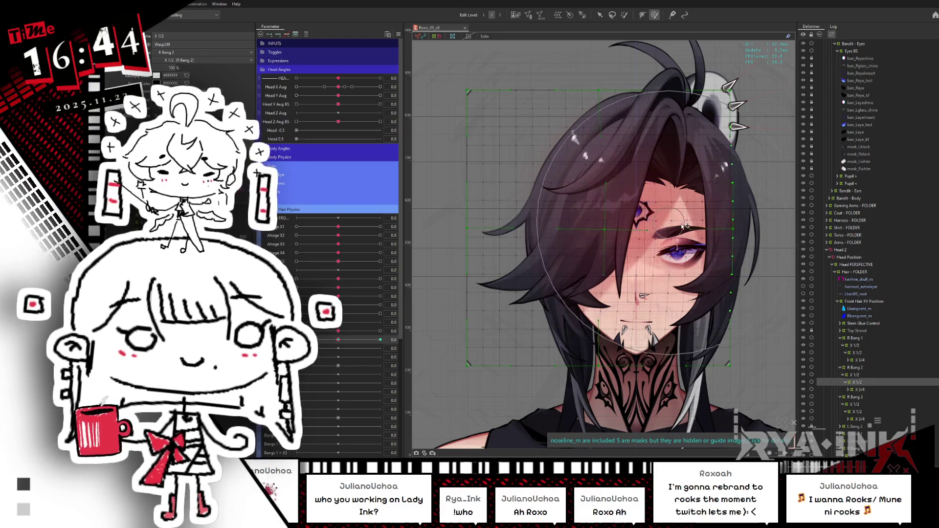
Add R Bang 3's X 1/2 warp, switch to brush deformation, and check the 1.0 and 0 keys
left_click(857, 412, "ctrl")
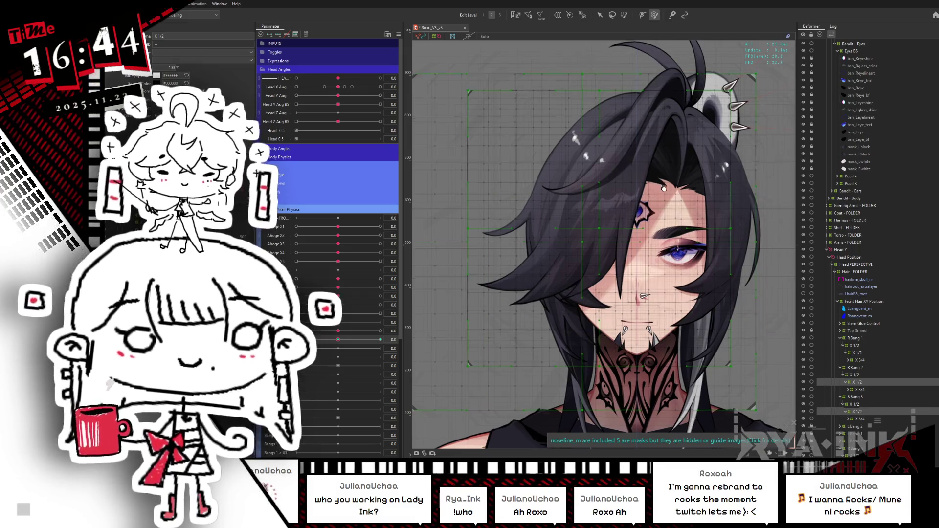
key("b")
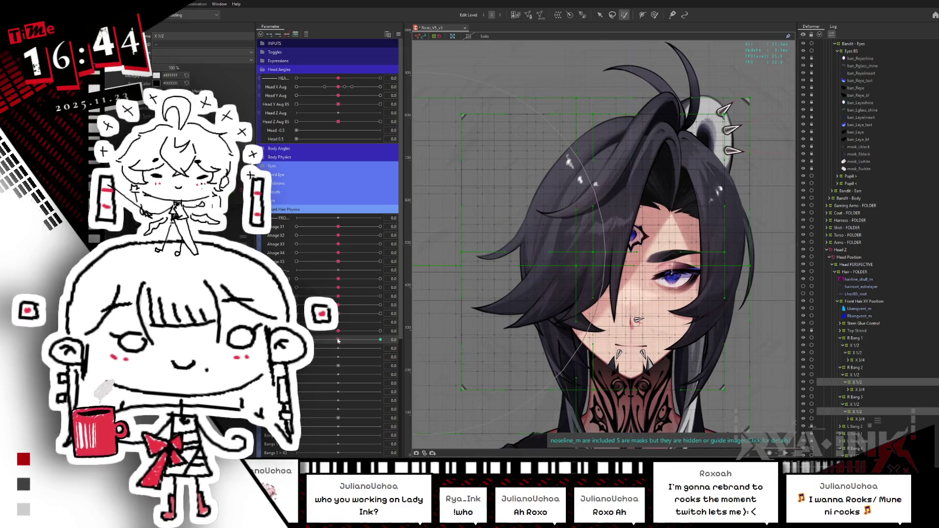
left_click(380, 339)
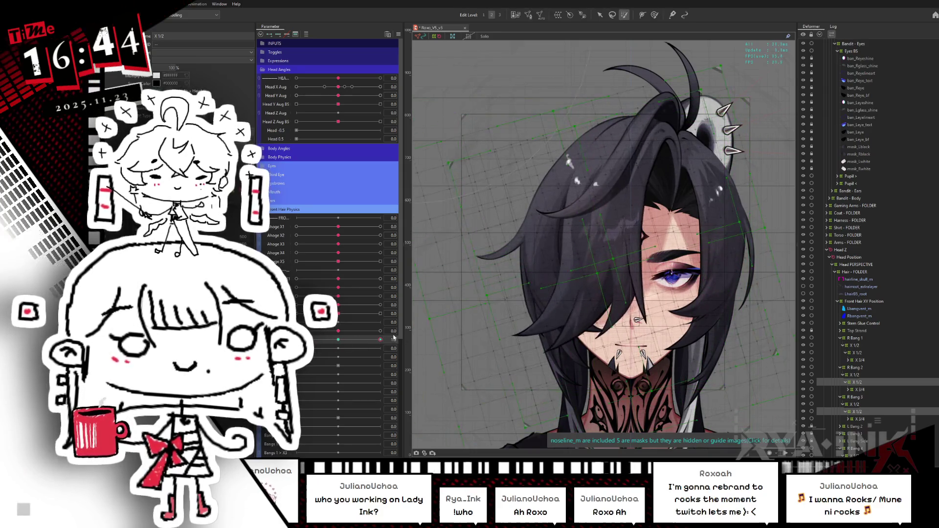
left_click(338, 340)
left_click(715, 100)
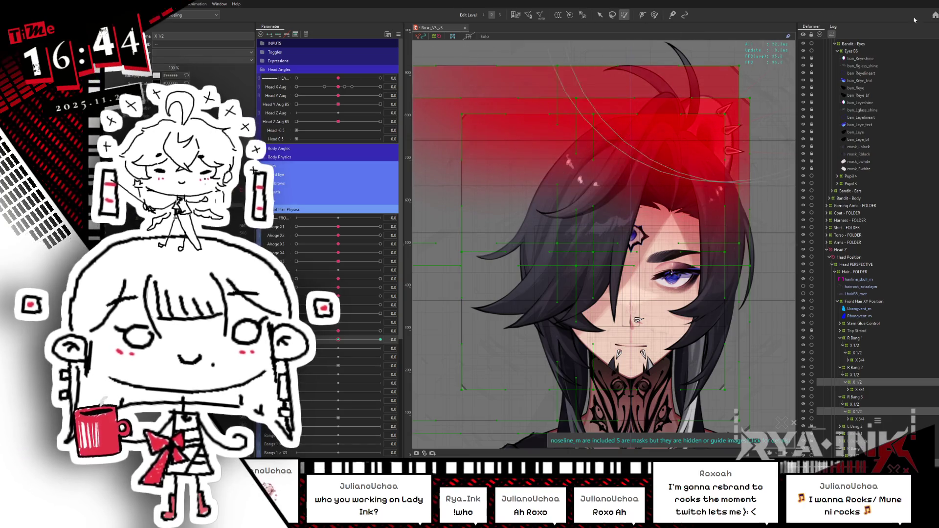
Preview R Bang 2 and 3 tilting at Bangs 1.0 with the selection overlay hidden
left_click_drag(338, 340, 413, 328)
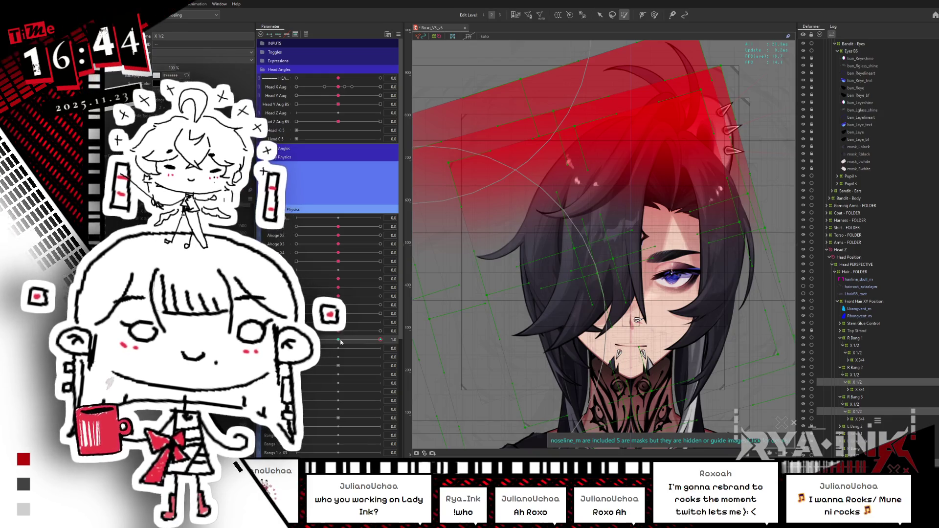
key("ctrl+h")
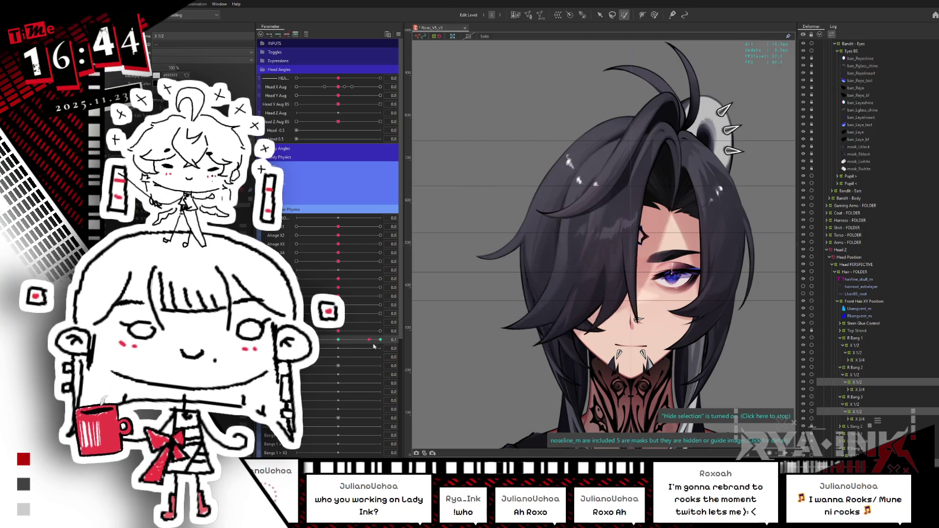
left_click(513, 306)
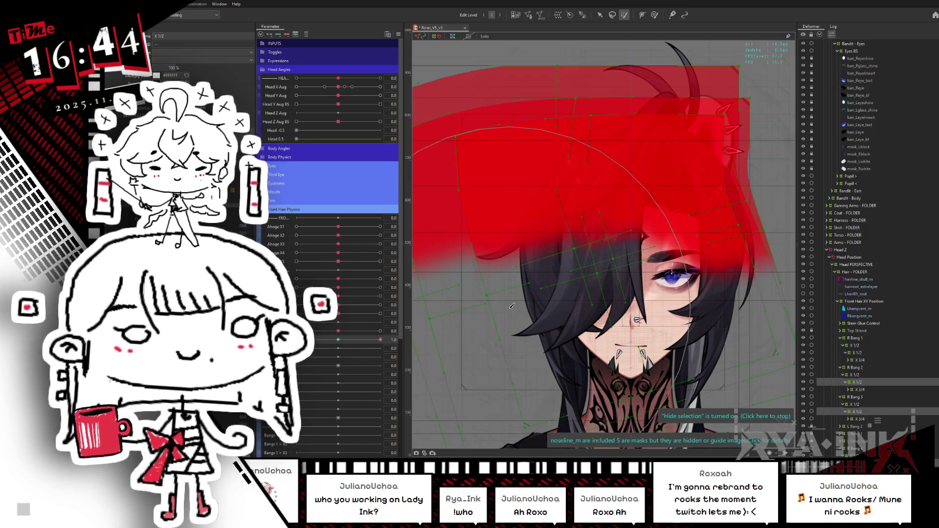
scroll(629, 216, "down", 2)
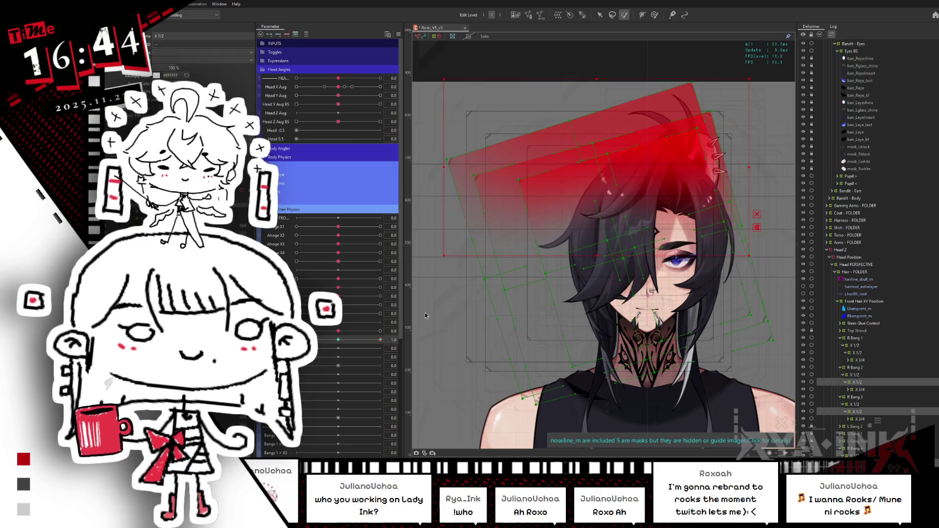
left_click_drag(336, 344, 380, 339)
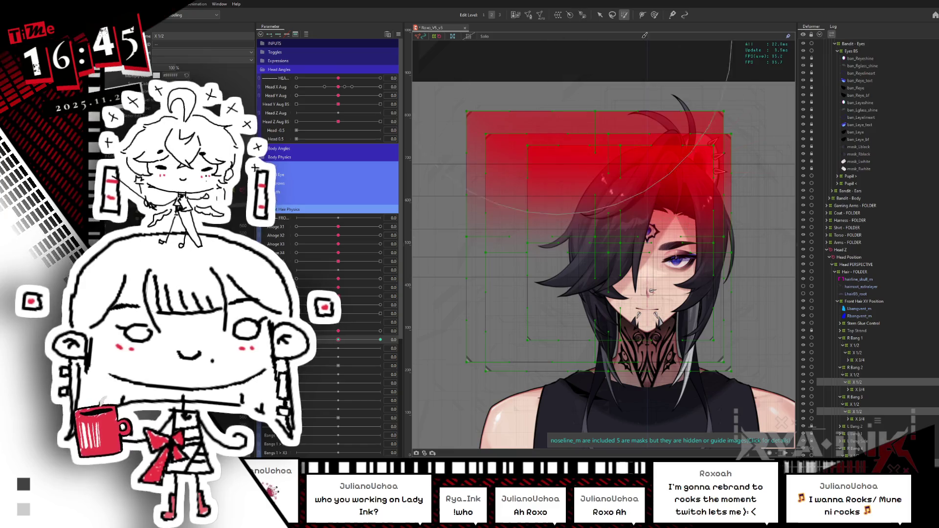
left_click_drag(338, 339, 414, 335)
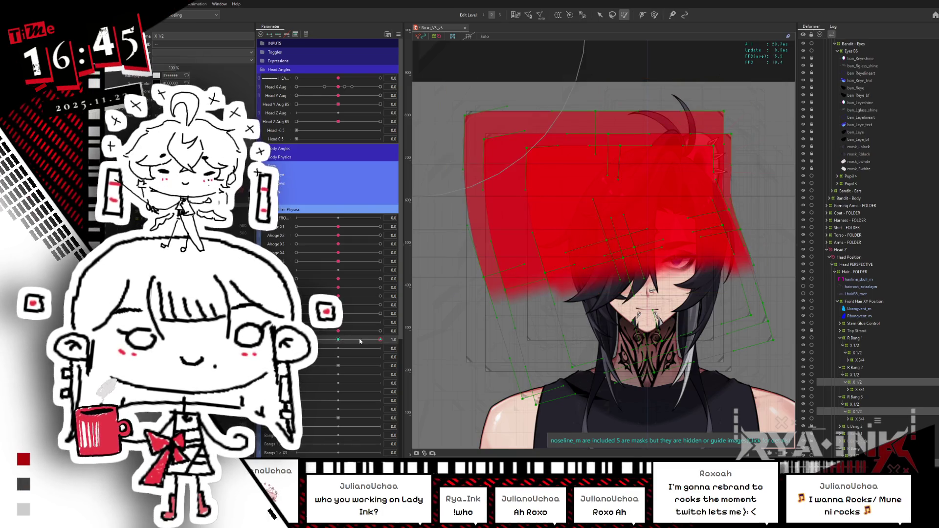
key("ctrl+h")
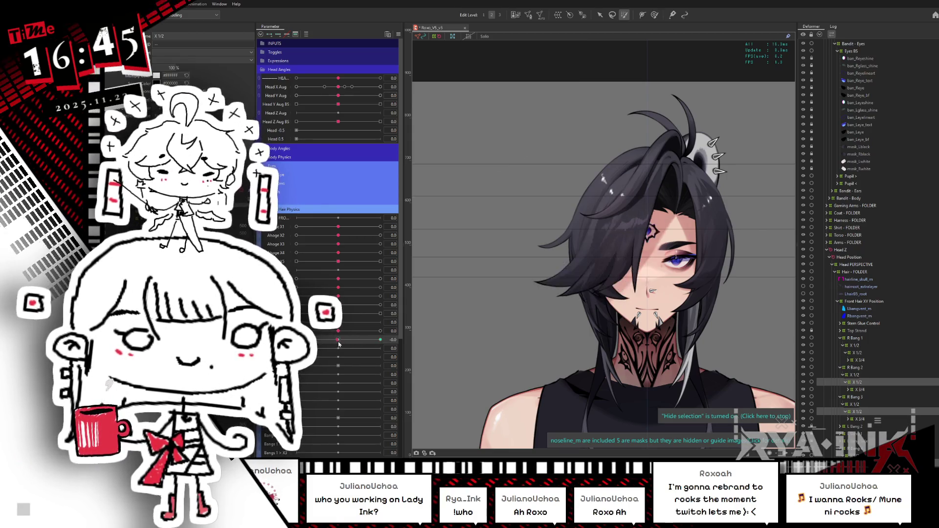
left_click_drag(338, 340, 297, 339)
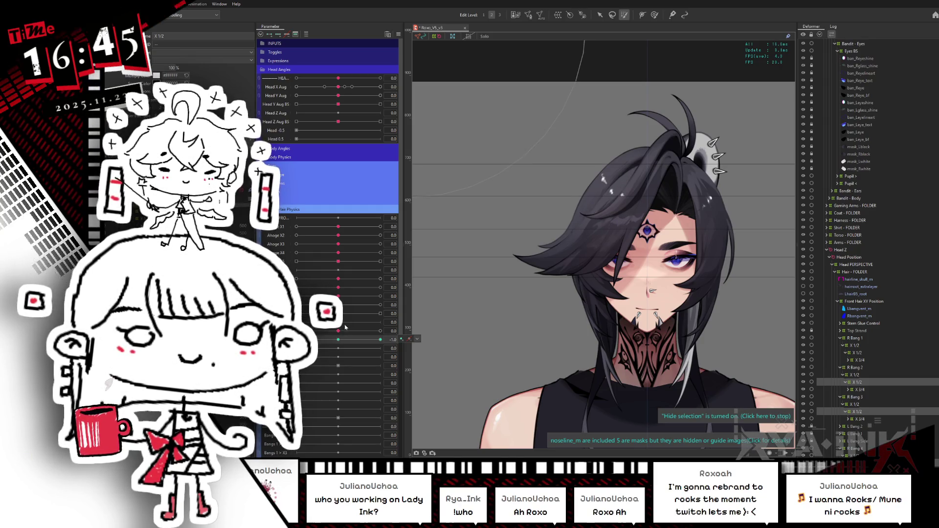
left_click_drag(349, 339, 425, 323)
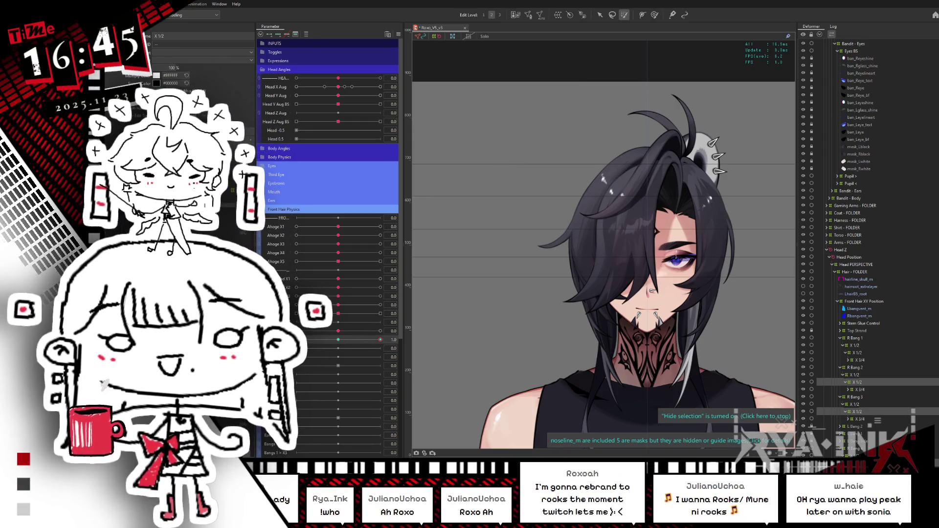
left_click_drag(345, 345, 297, 340)
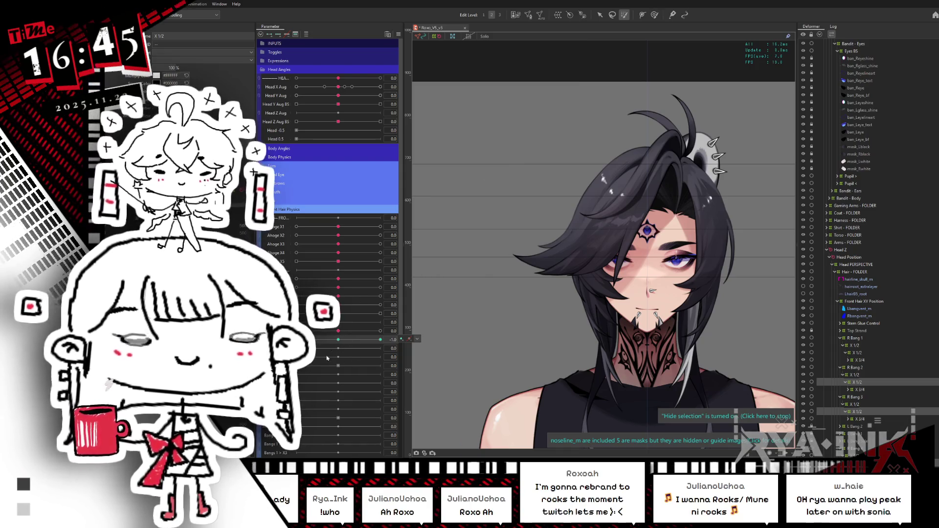
left_click_drag(332, 354, 301, 343)
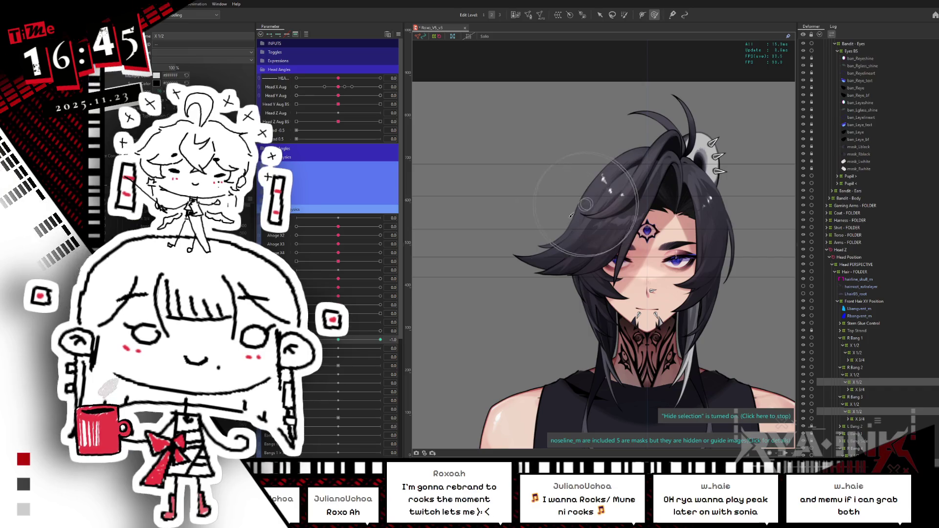
left_click_drag(342, 344, 380, 339)
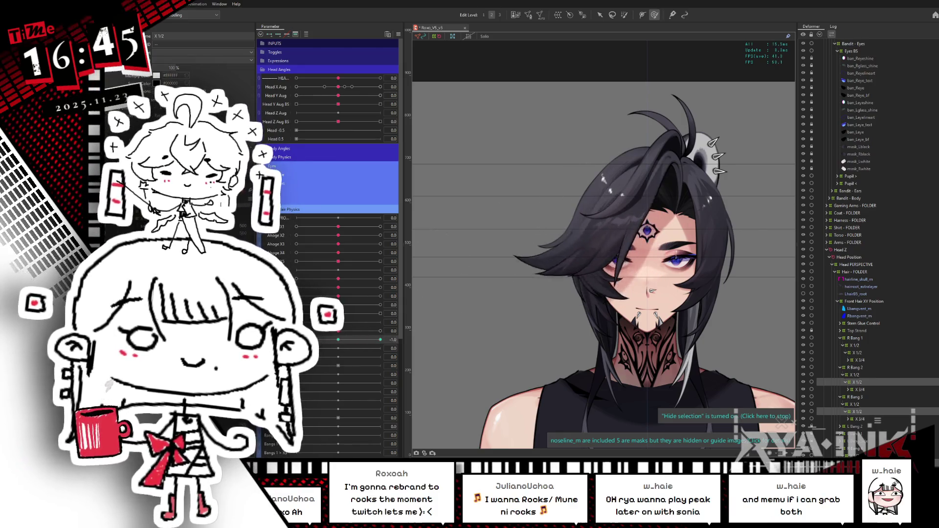
left_click(380, 339)
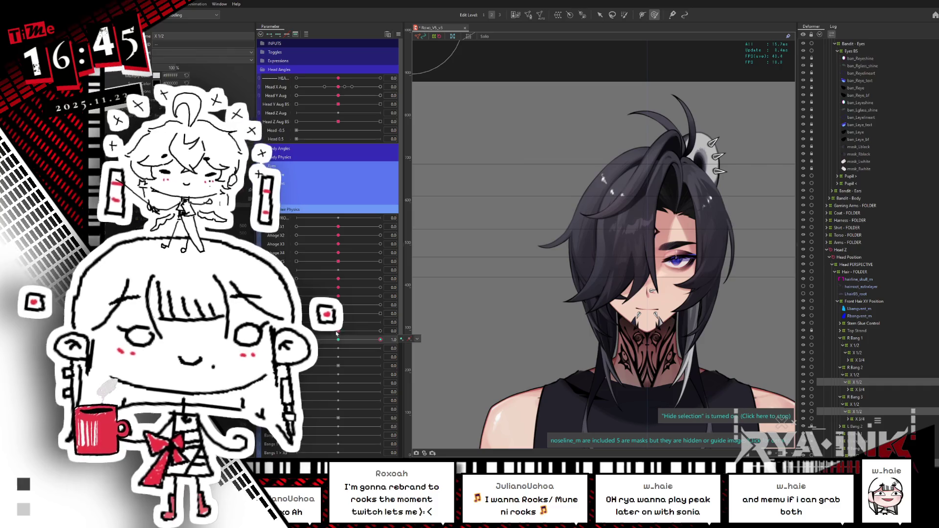
left_click(363, 340)
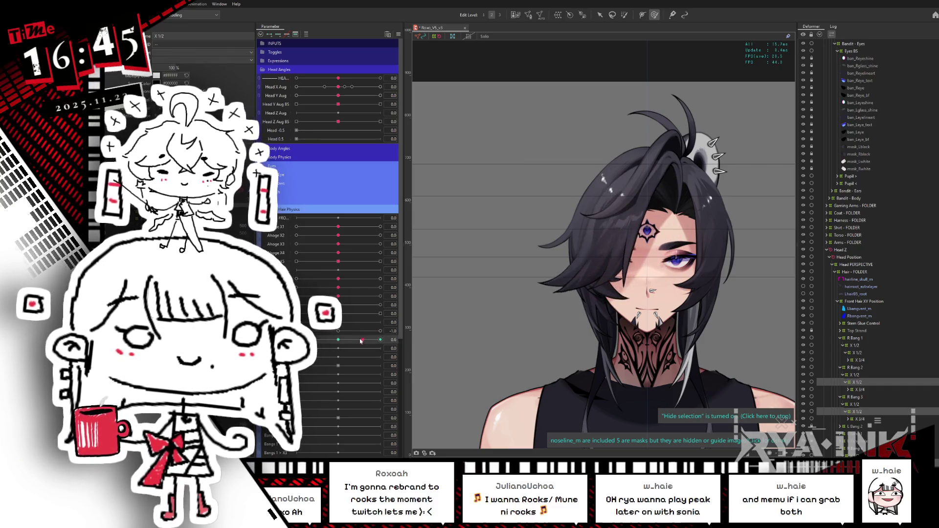
left_click_drag(364, 339, 297, 340)
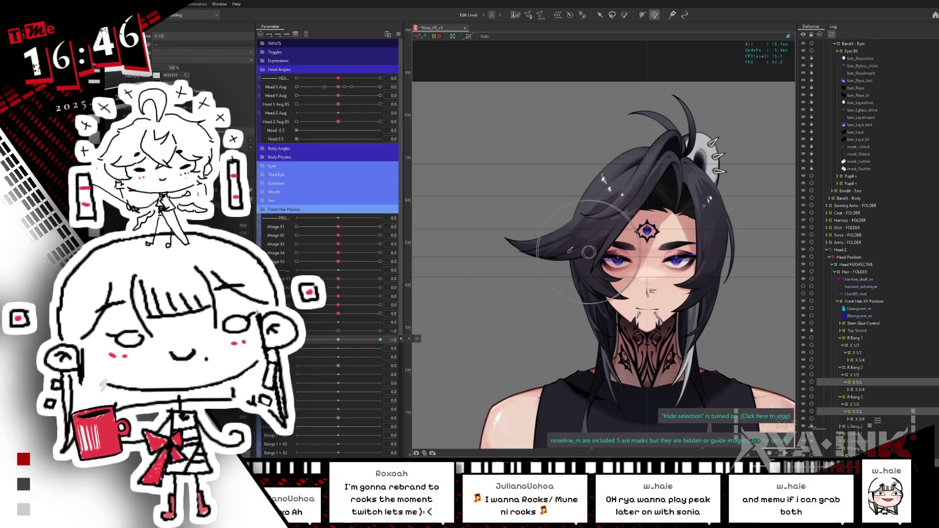
key("ctrl+z")
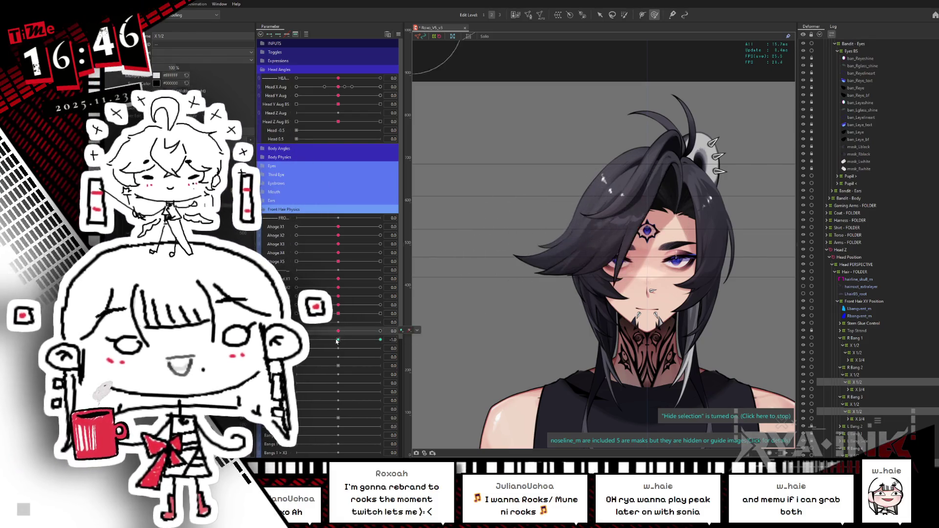
key("ctrl+s")
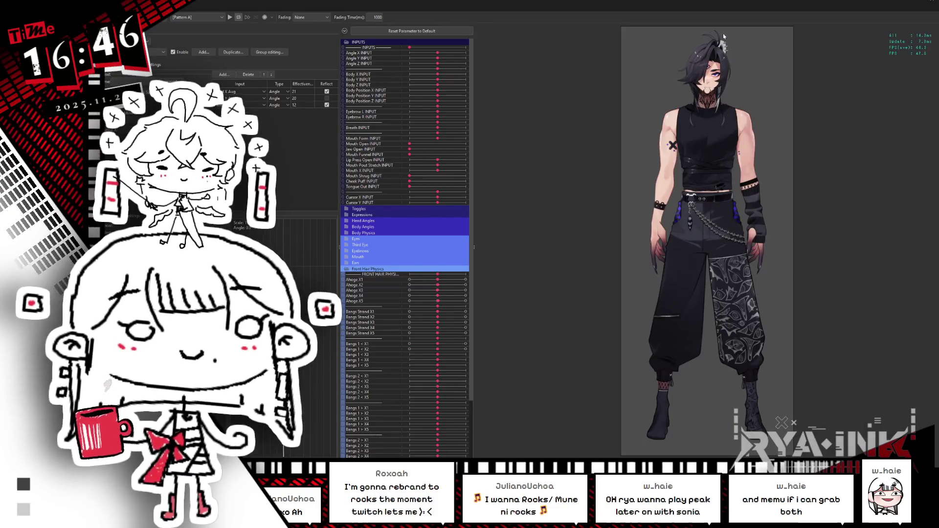
Duplicate the top-strand bangs physics group, keeping the suggested Bangs name
scroll(723, 34, "up", 5)
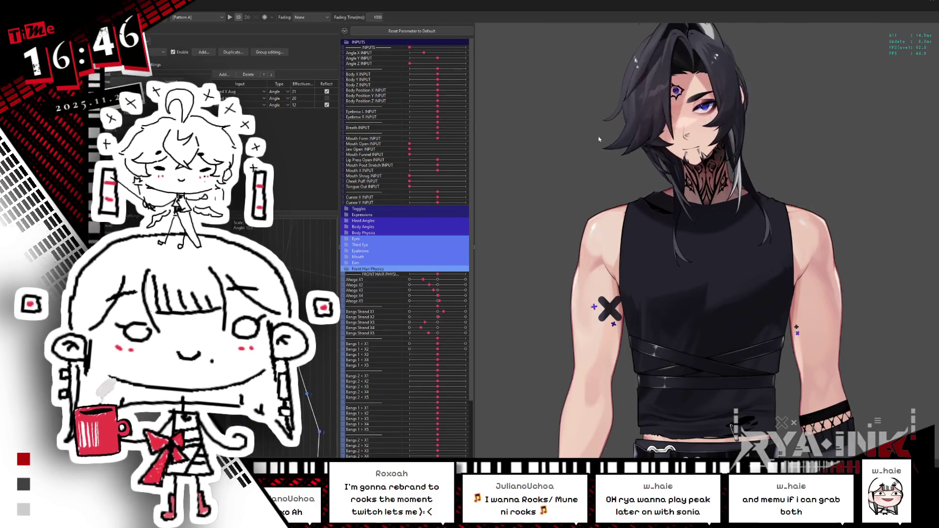
scroll(712, 89, "up", 3)
scroll(711, 205, "up", 2)
scroll(706, 289, "up", 3)
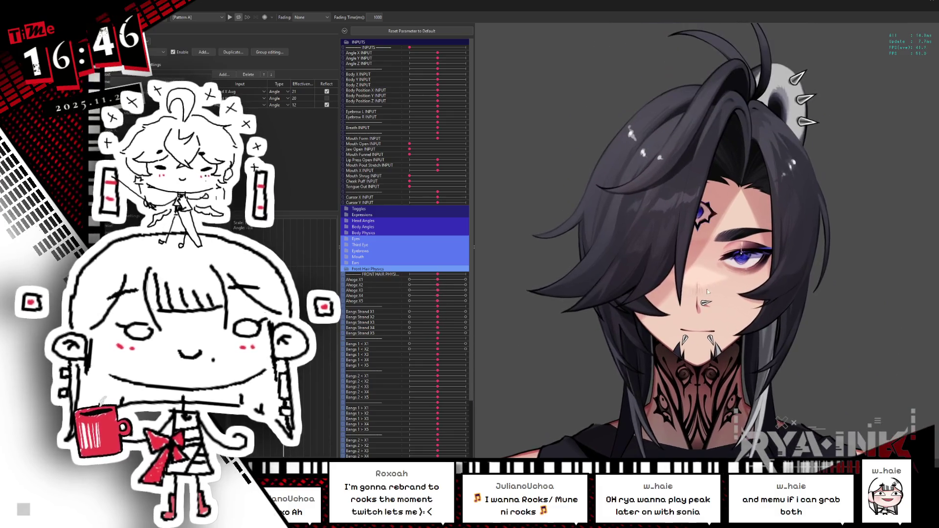
left_click(234, 52)
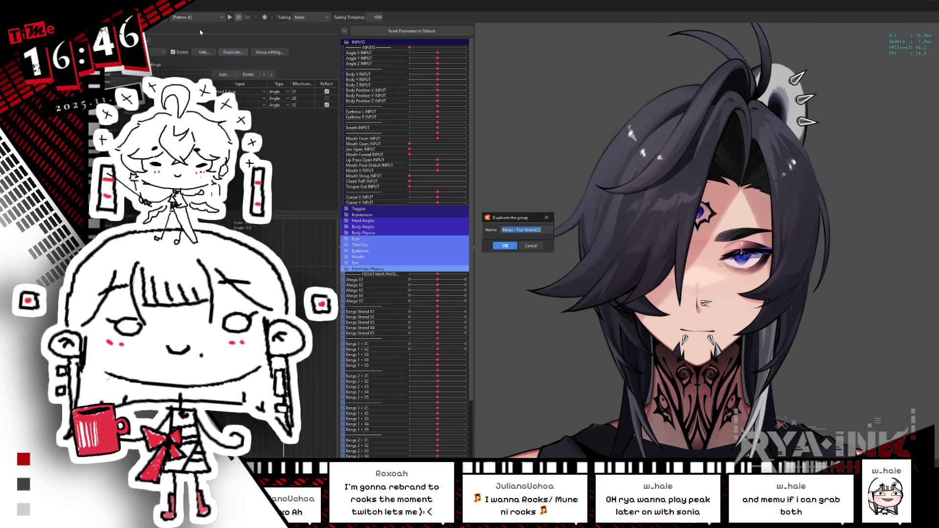
key("End")
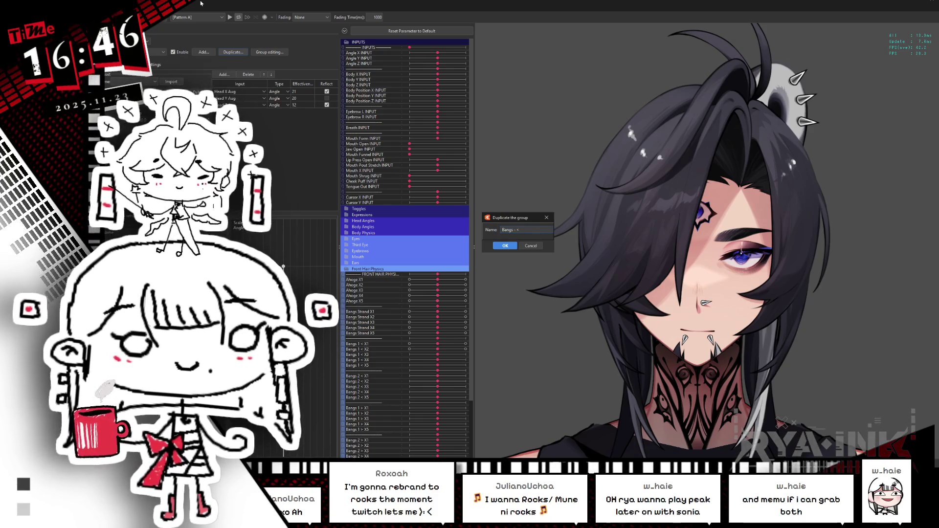
key("Return")
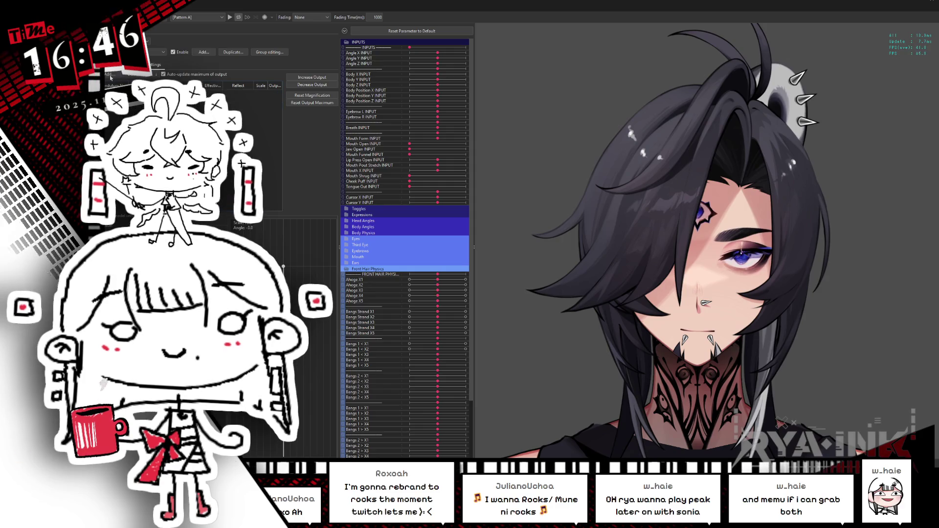
Tick the bang parameters under Front Hair Physics as outputs and confirm the five selections
left_click(109, 74)
left_click(470, 44)
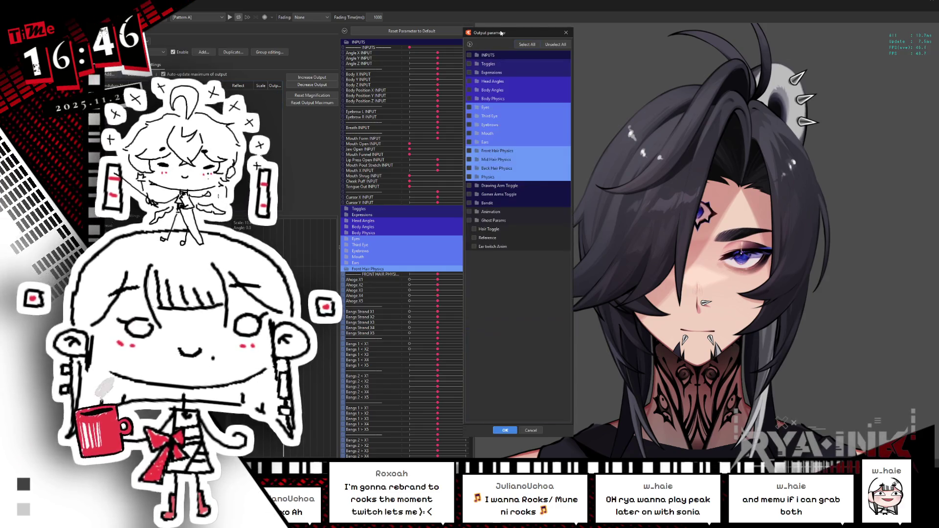
left_click_drag(498, 35, 288, 37)
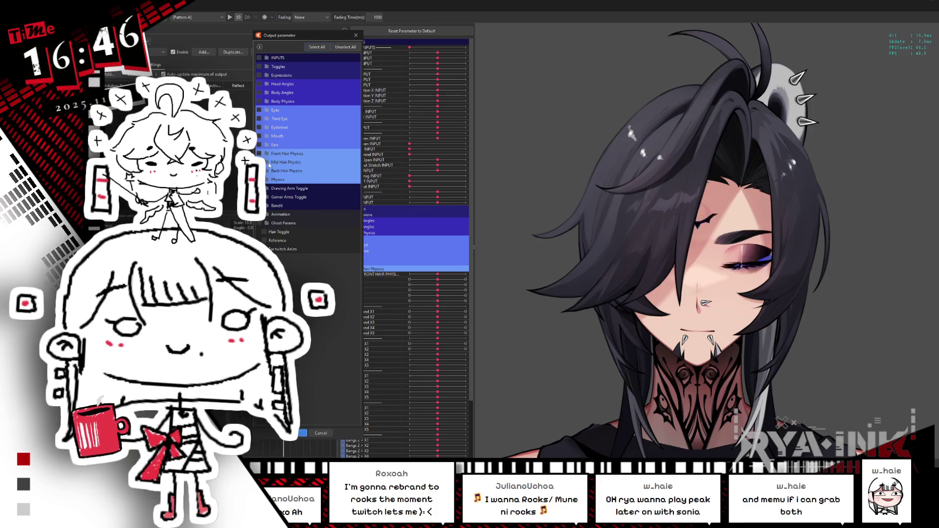
left_click(269, 154)
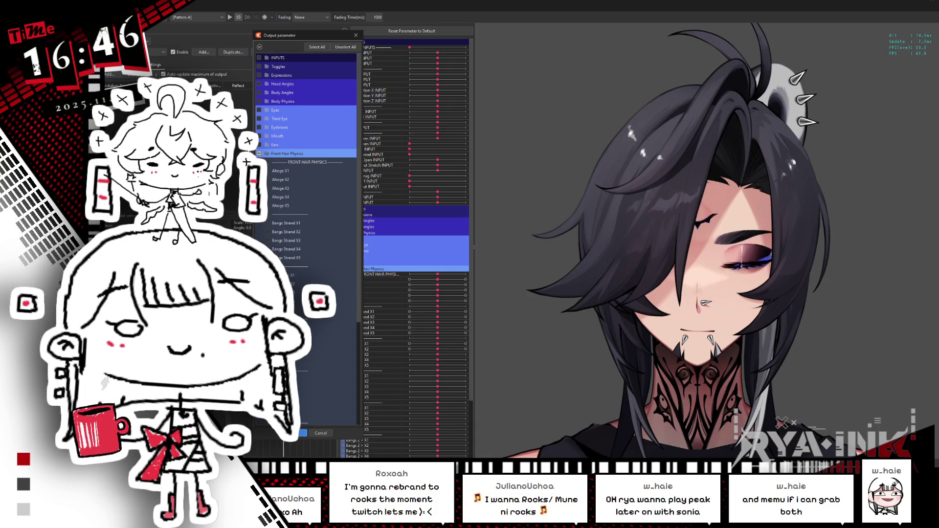
left_click(302, 433)
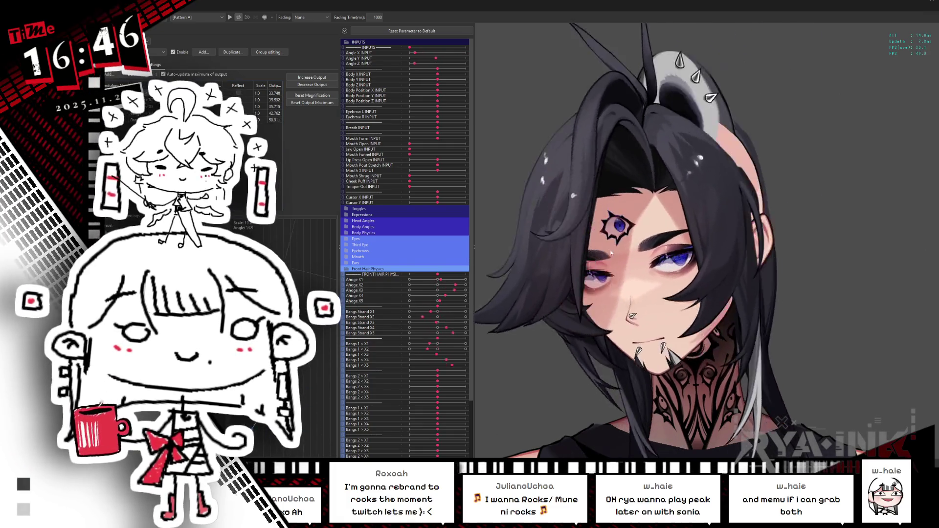
Reset the duplicated bangs group's output maximum to fit the parameter ranges, then show its Input settings
scroll(618, 253, "down", 5)
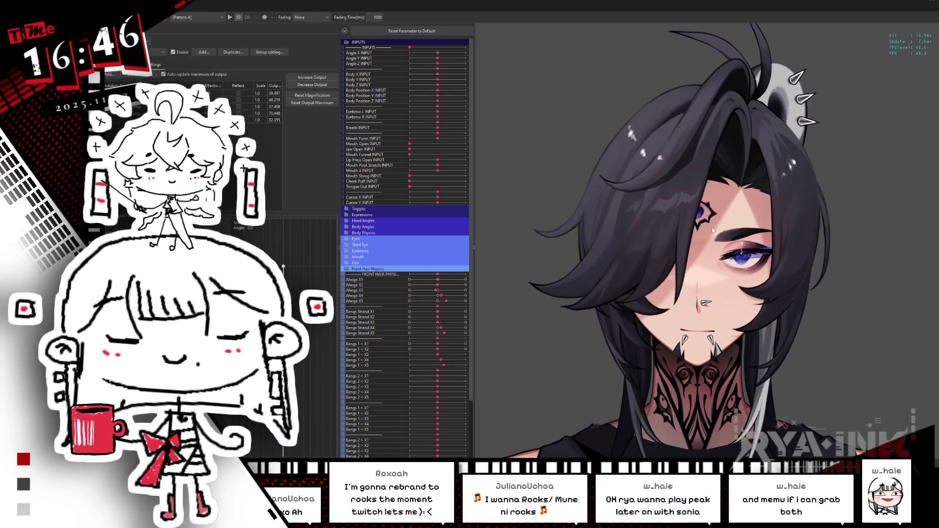
scroll(715, 236, "up", 2)
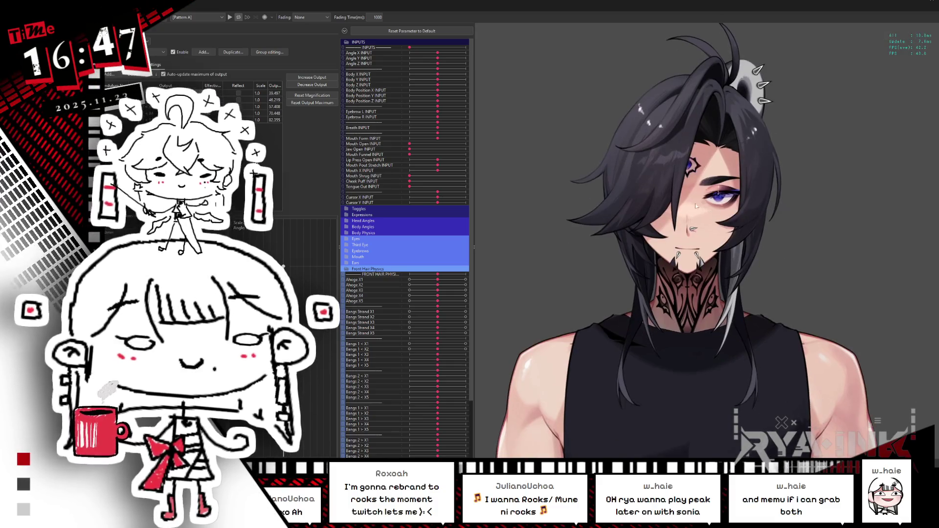
scroll(637, 245, "up", 1)
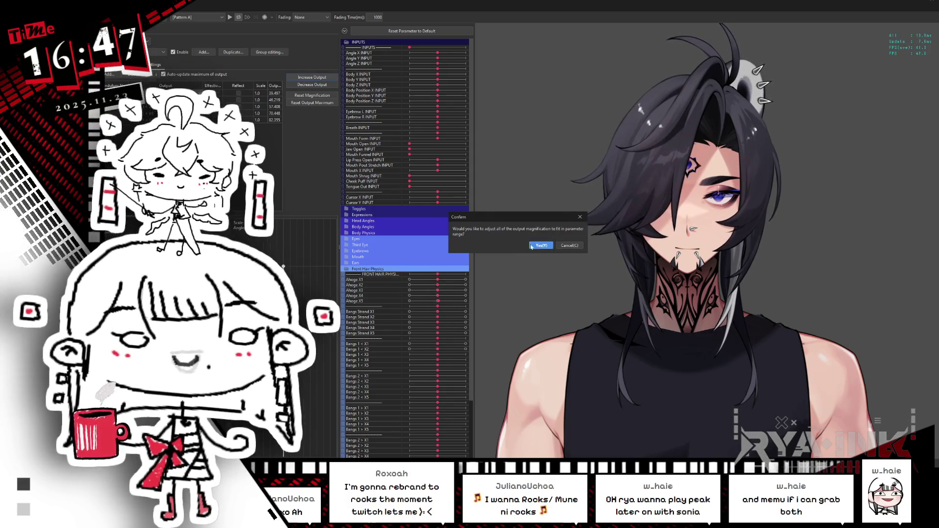
left_click(541, 245)
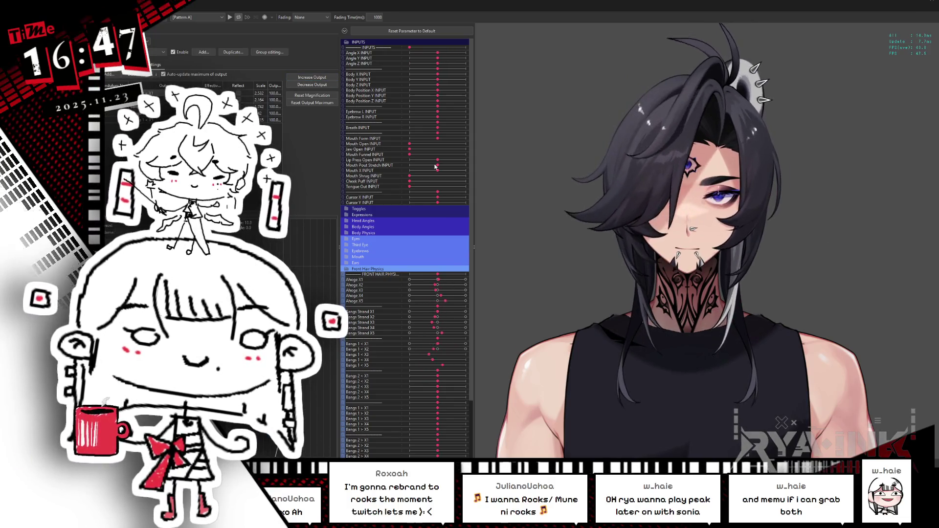
left_click(122, 64)
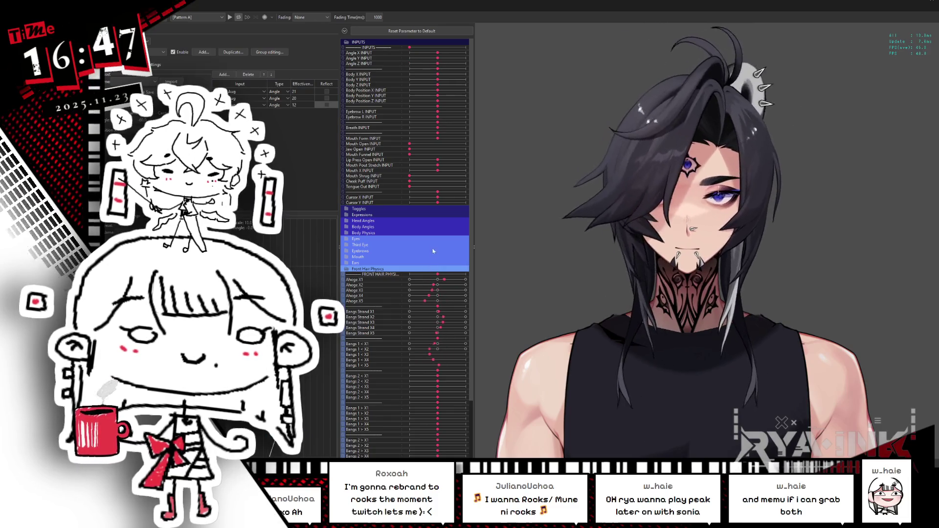
Tick Reflect on the Head Z Aug and Head Y Aug inputs and review the physics group list
left_click(327, 105)
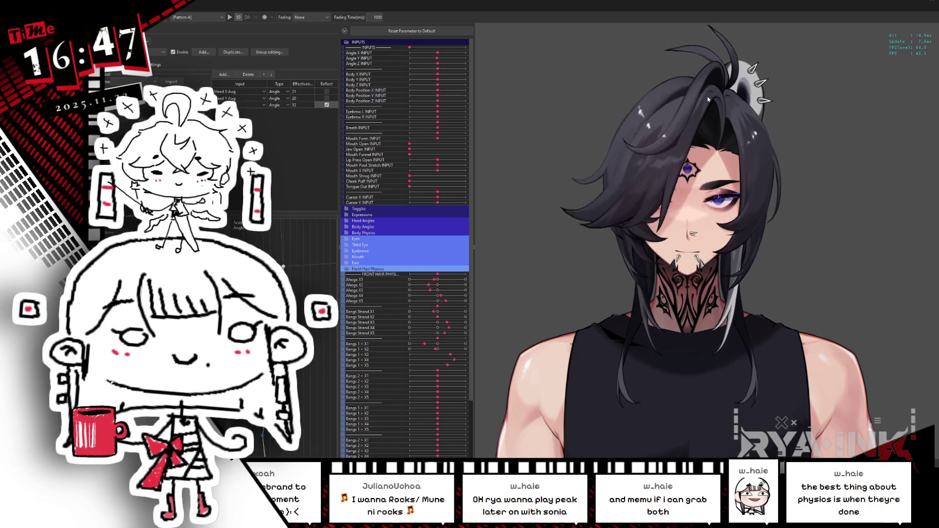
left_click(327, 97)
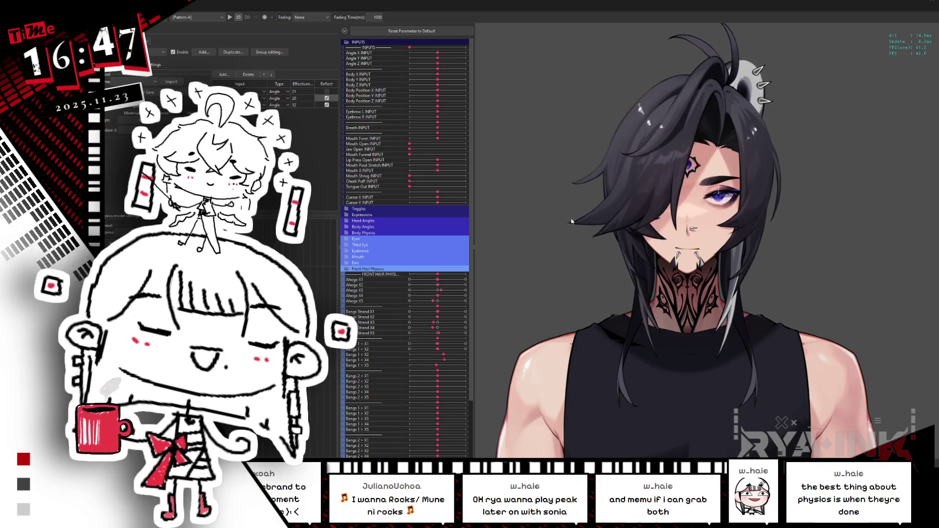
left_click(262, 52)
scroll(629, 313, "down", 5)
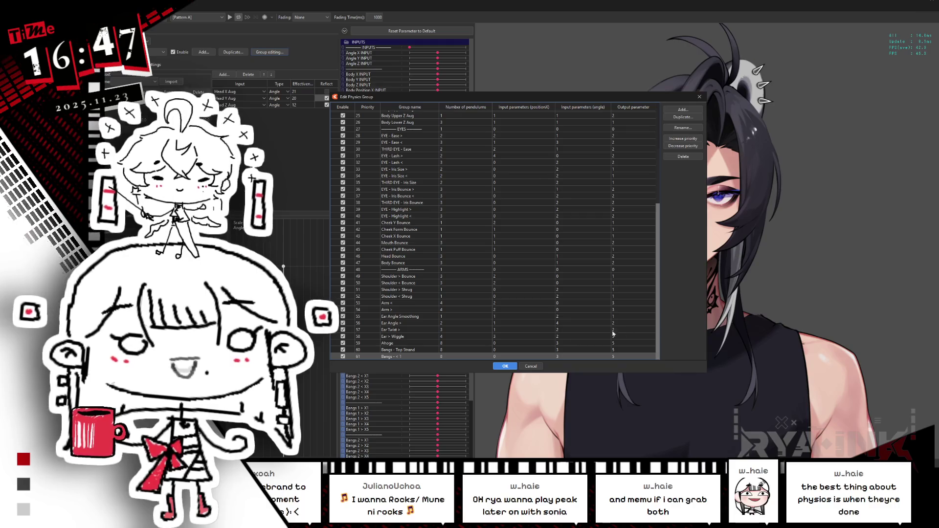
Close the physics settings and push a hair physics parameter to its maximum
left_click(700, 97)
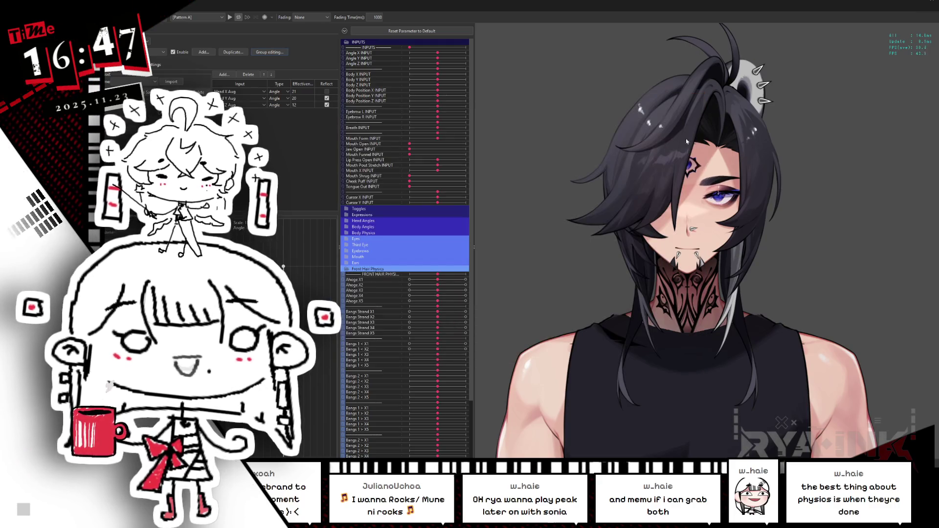
left_click(937, 4)
left_click_drag(343, 282, 384, 279)
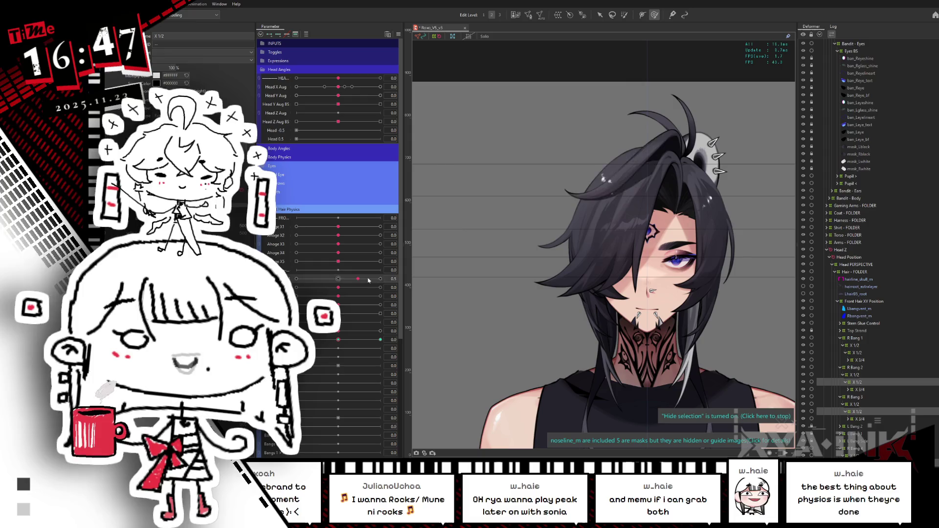
Test the bangs with a Front Hair Physics parameter at 1.0, then select R Bang 2's X 3/4 deformer
left_click_drag(340, 338, 405, 331)
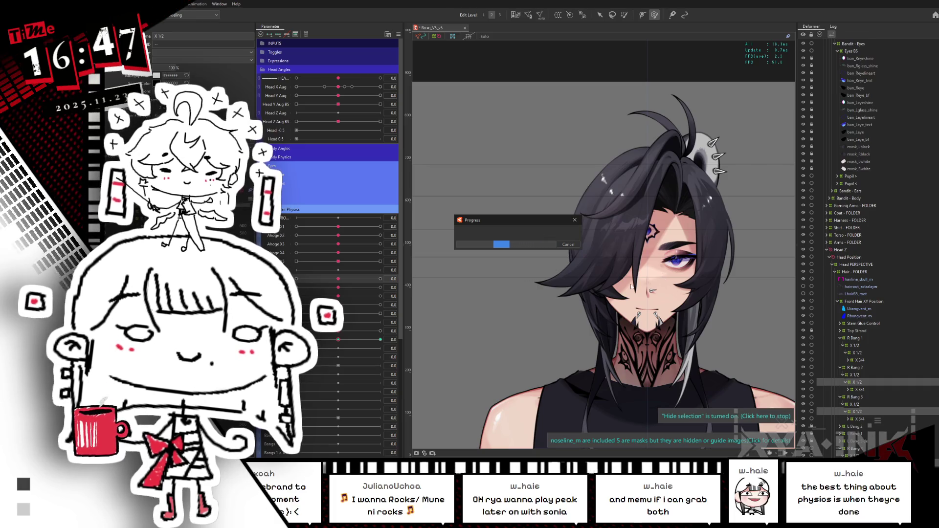
scroll(634, 296, "up", 2)
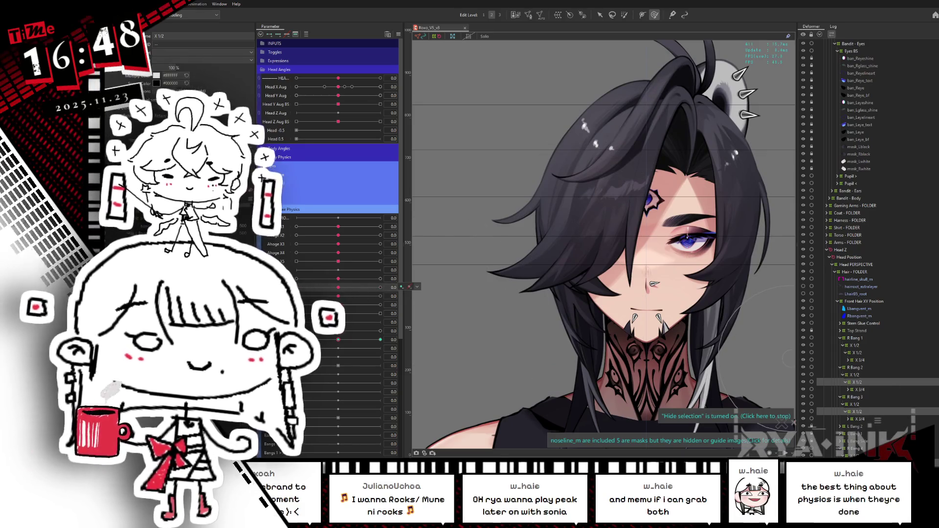
scroll(916, 387, "down", 4)
left_click(864, 300)
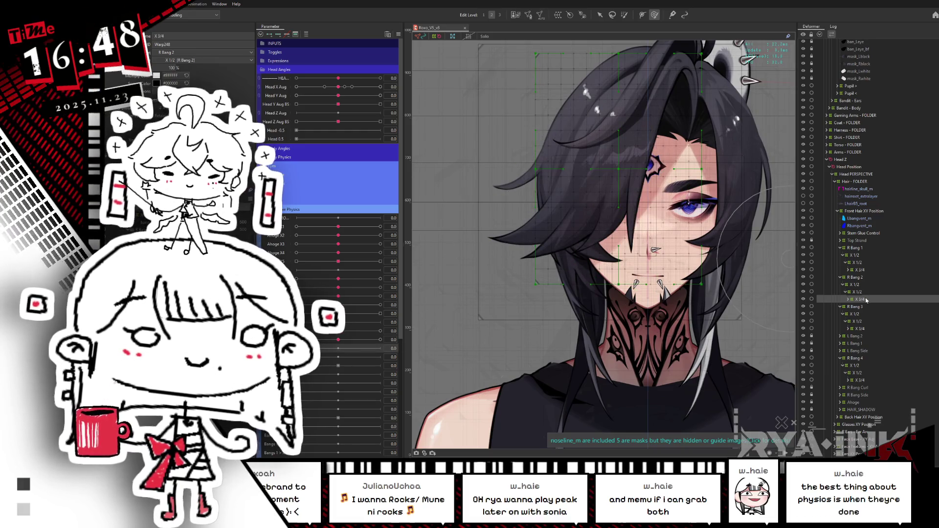
Create R Bang 2 Rotation, adjust its pivot, and key a roughly 23° tilt at the parameter's end
left_click(571, 15)
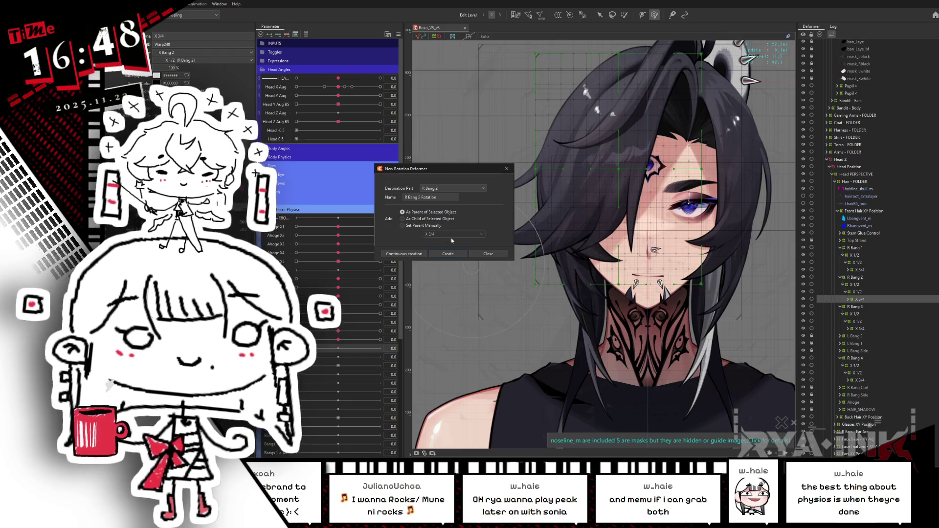
left_click(448, 254)
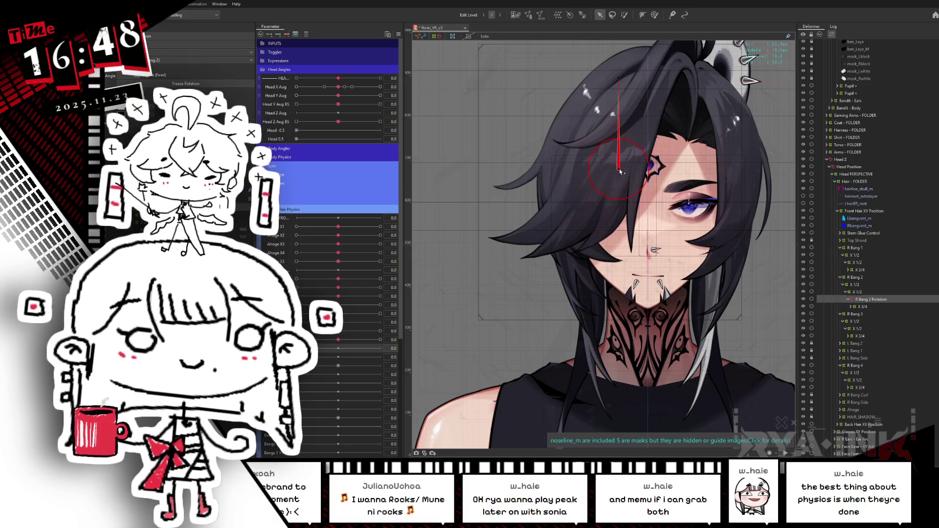
left_click_drag(644, 168, 645, 166)
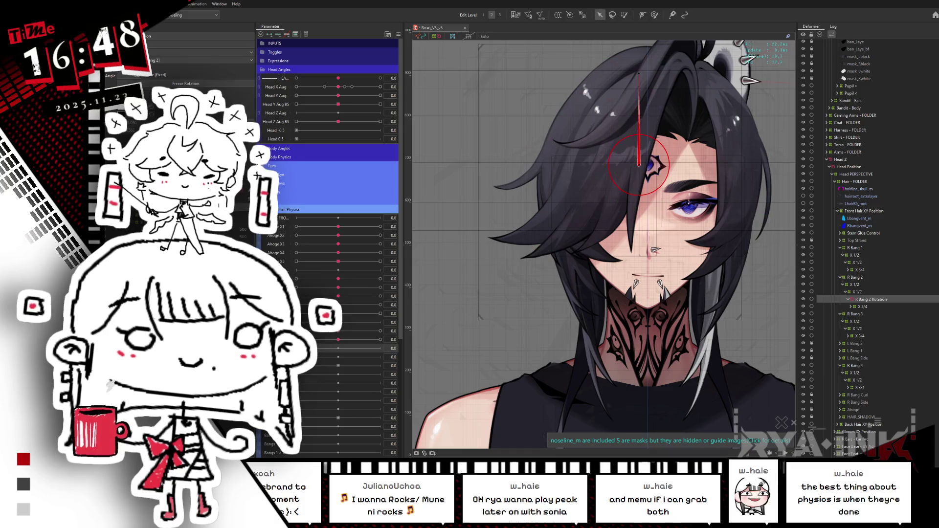
left_click_drag(639, 74, 669, 78)
key("ctrl+z")
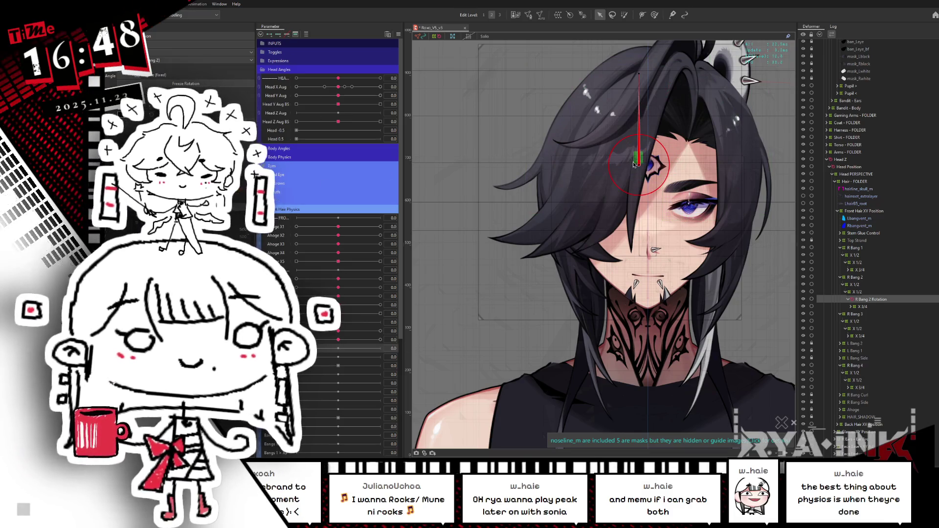
left_click_drag(631, 166, 625, 164)
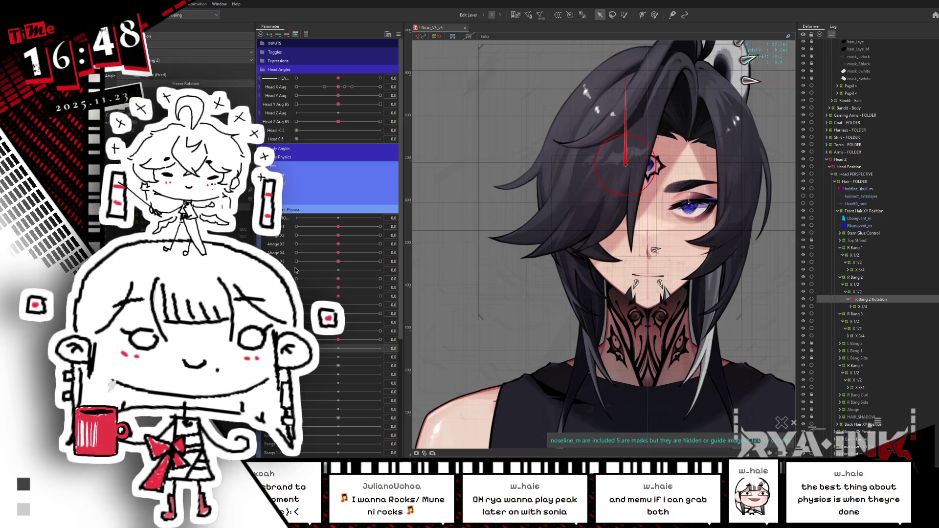
left_click(335, 353)
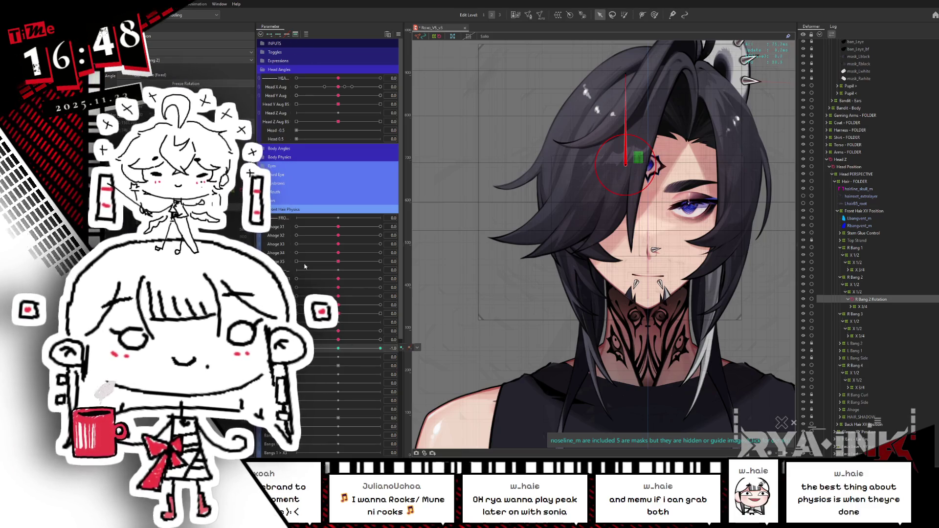
left_click_drag(626, 81, 664, 78)
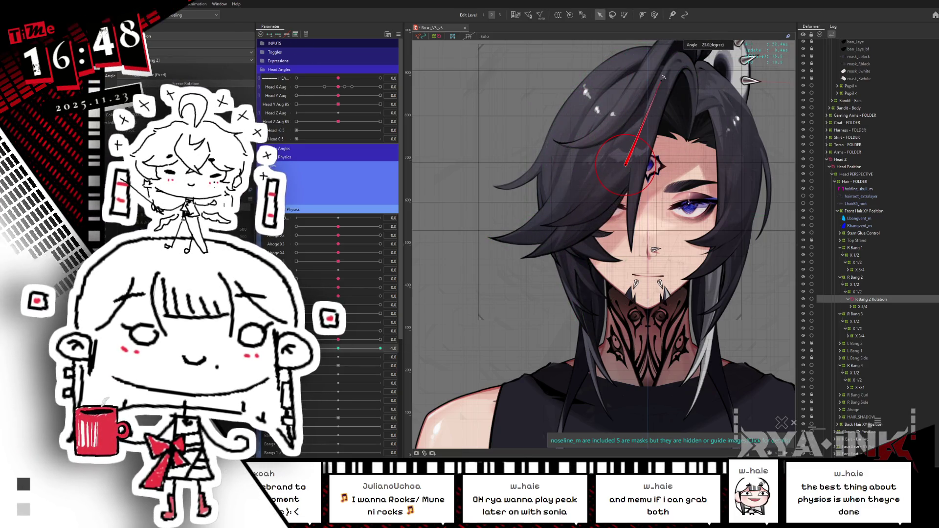
left_click(377, 336)
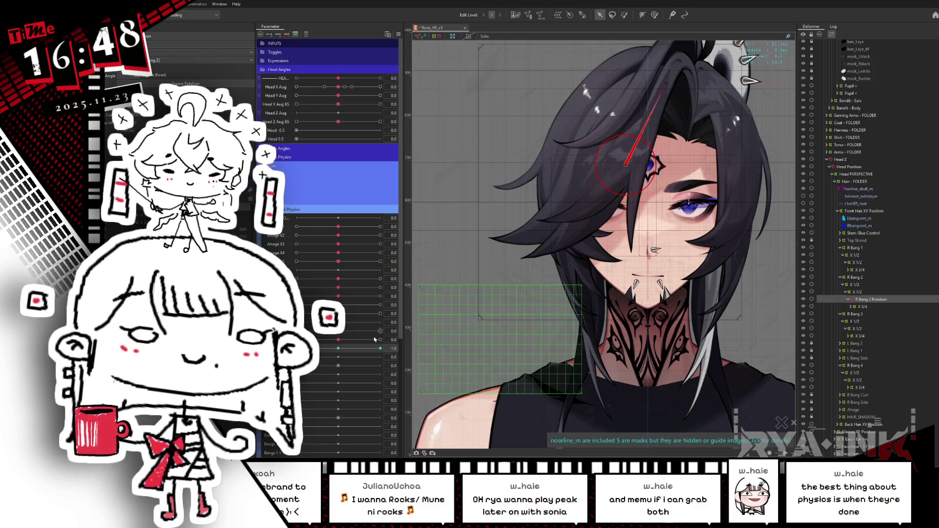
left_click(337, 349)
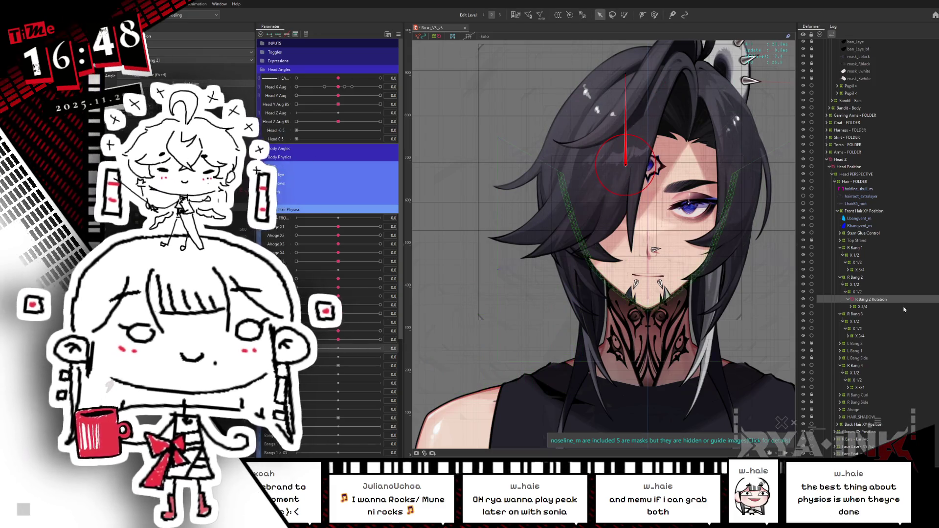
Create rotation deformers for R Bang 1, R Bang 3 and R Bang 4 under their warps
left_click(859, 270)
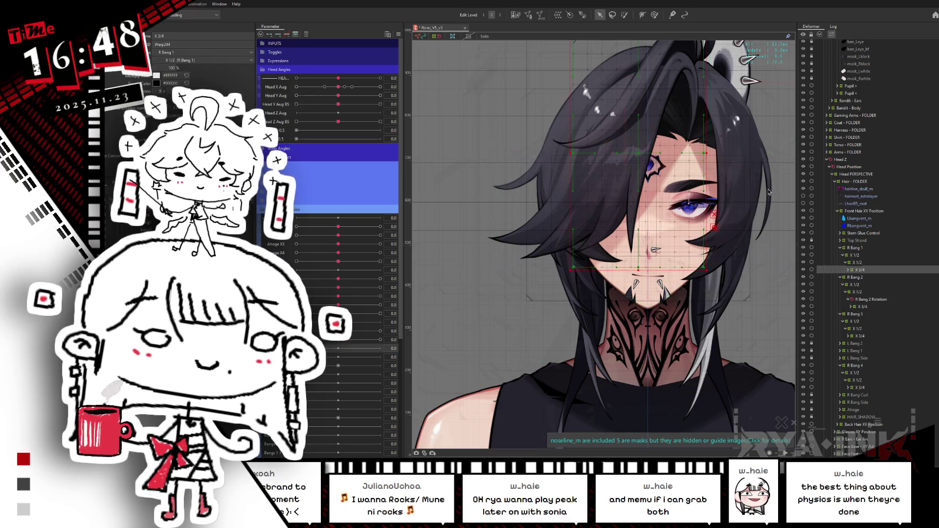
left_click(581, 16)
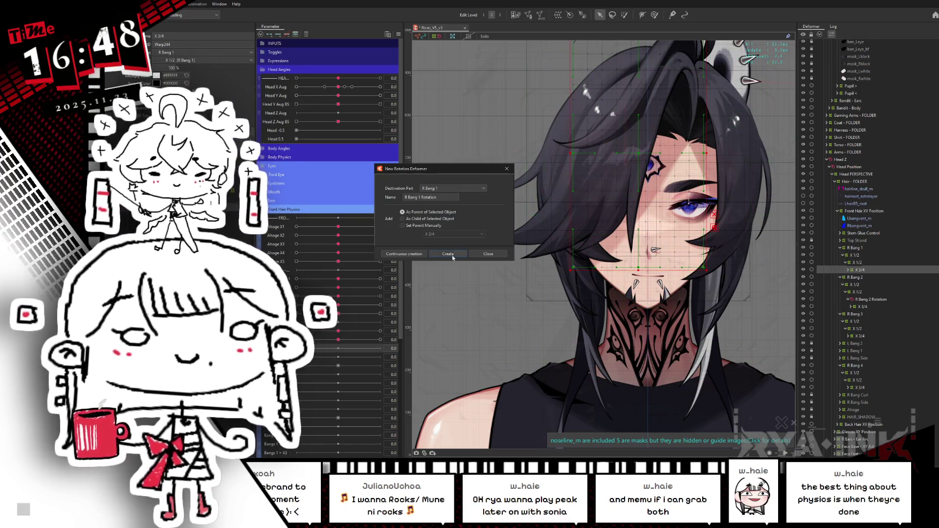
key("Return")
left_click(861, 343)
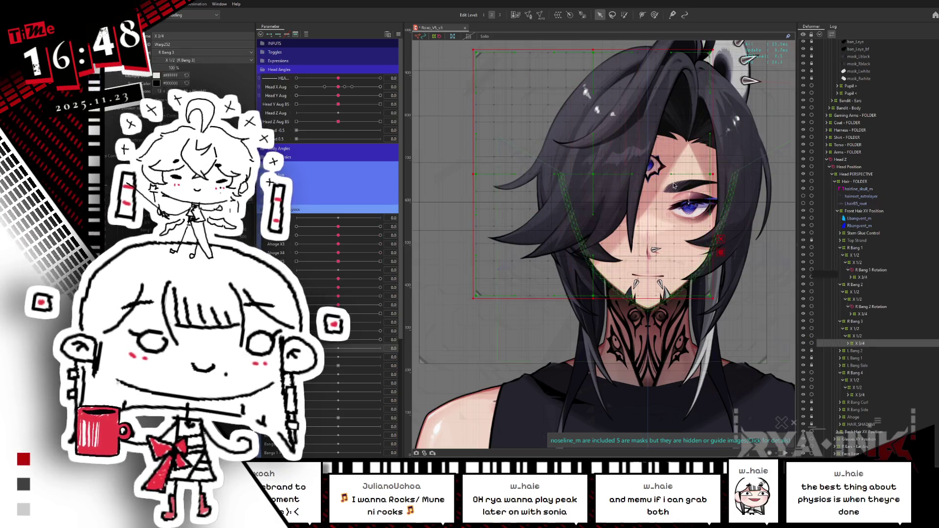
left_click(570, 15)
left_click(451, 254)
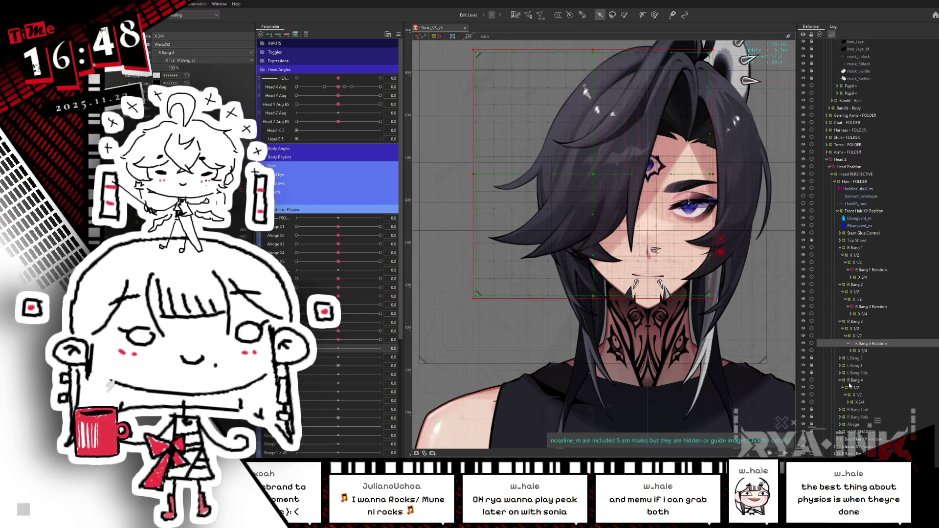
left_click(860, 402)
left_click(570, 15)
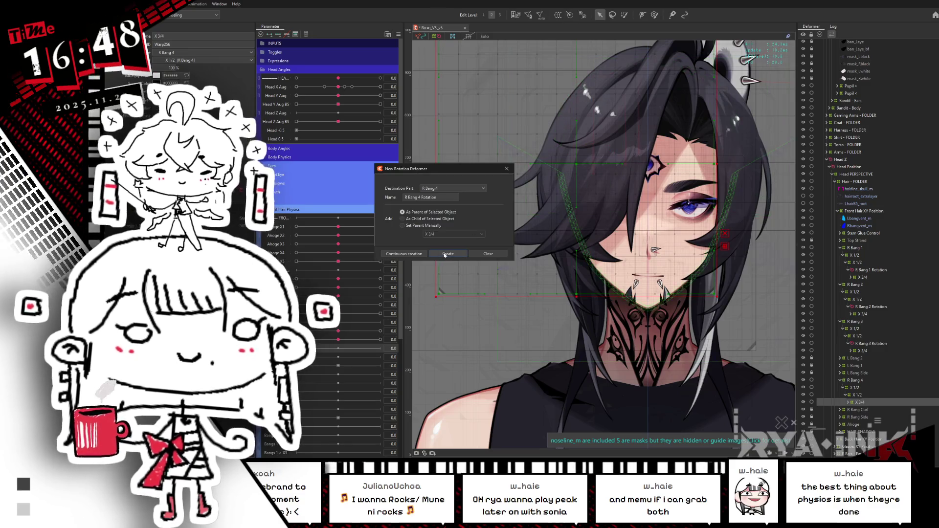
key("Return")
left_click(871, 271)
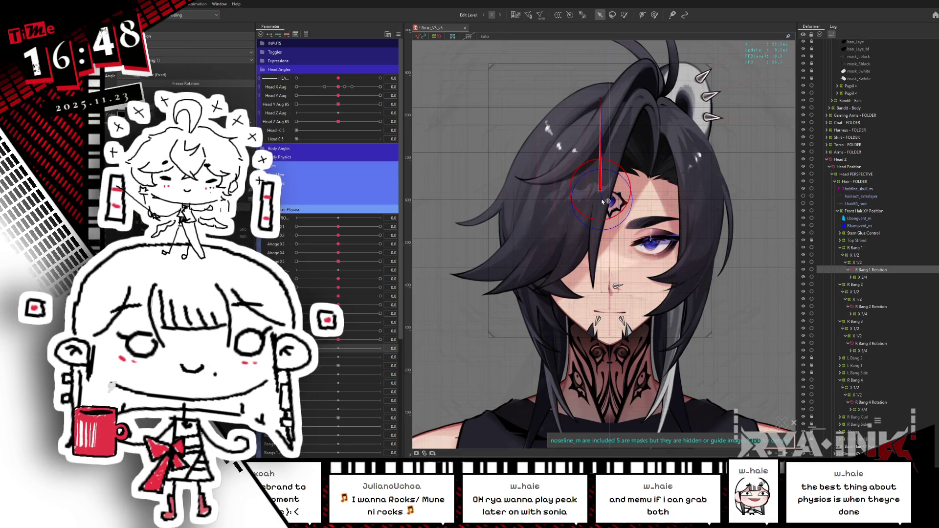
Push the bang parameter to 1.0 and select only the R Bang 1 Rotation deformer
left_click_drag(338, 339, 296, 339)
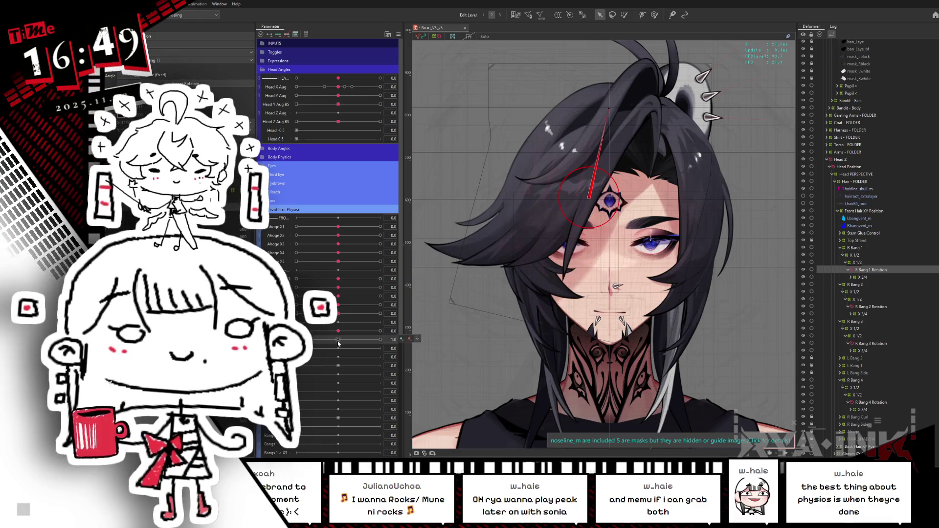
left_click_drag(339, 344, 380, 339)
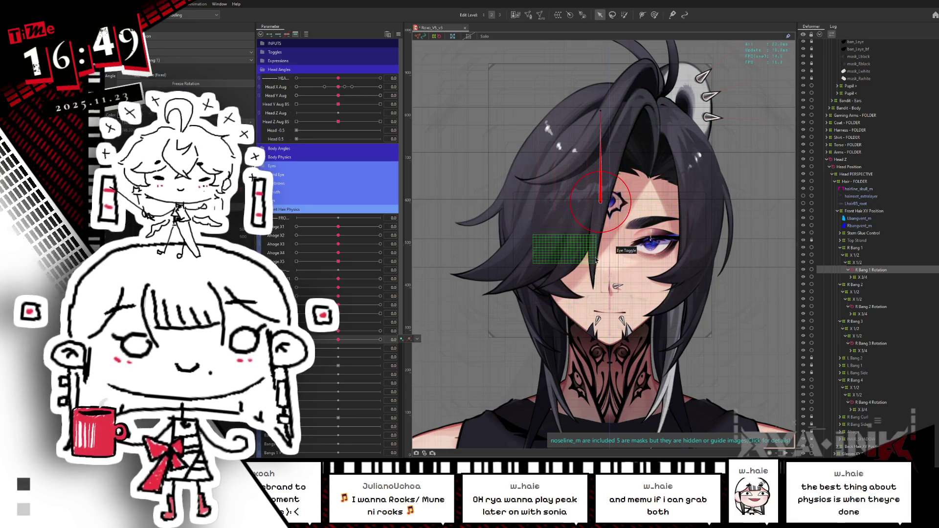
left_click(869, 308)
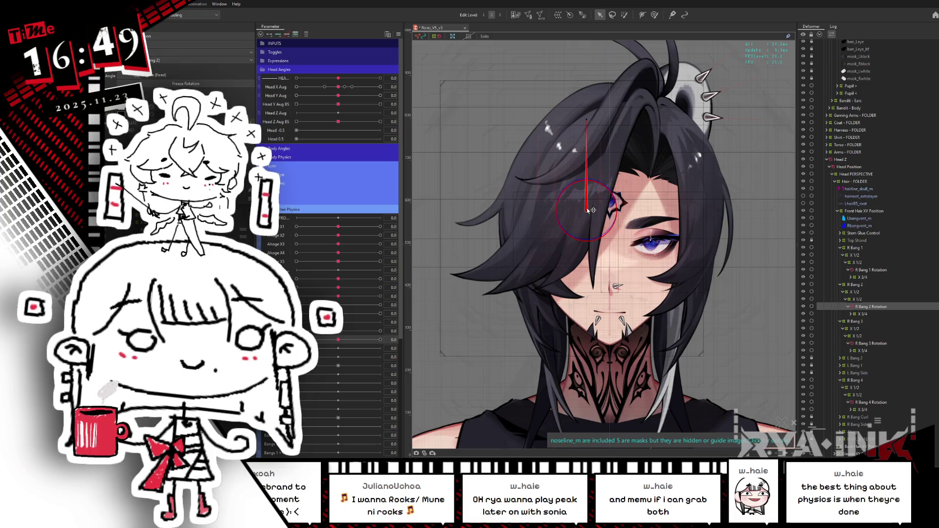
left_click(870, 343)
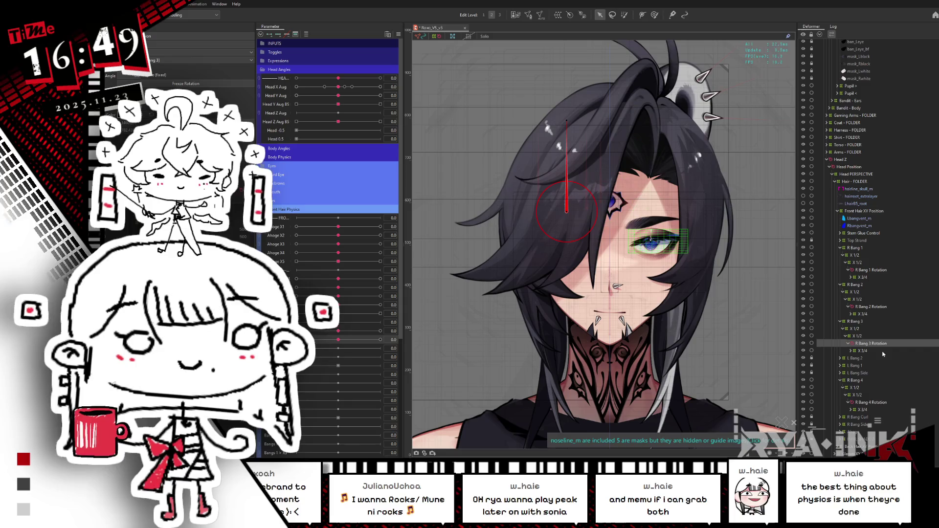
left_click(877, 307, "ctrl")
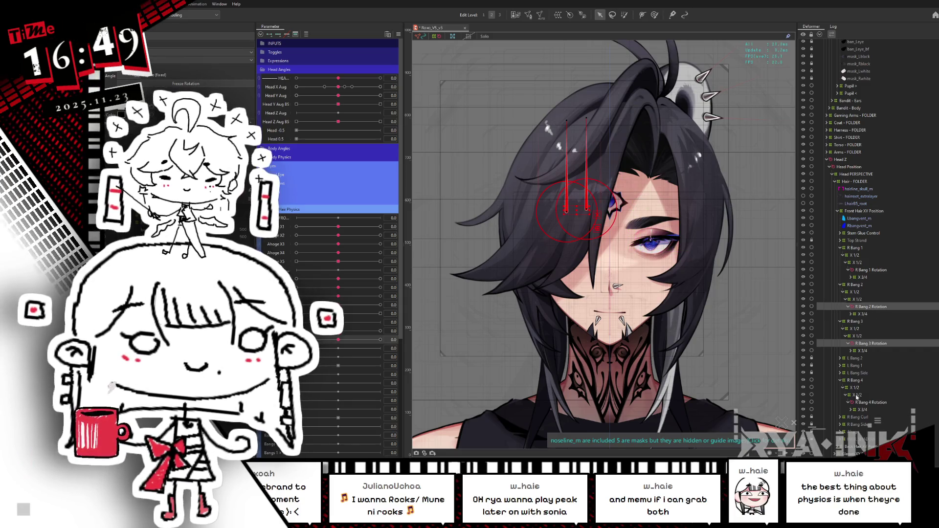
left_click(865, 403)
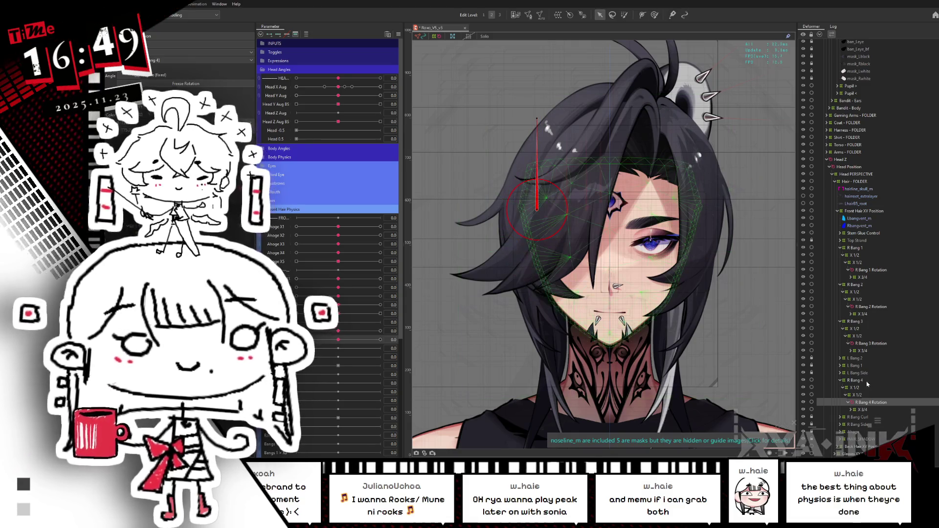
left_click(881, 344, "ctrl")
left_click(857, 299, "ctrl")
left_click(874, 270, "ctrl")
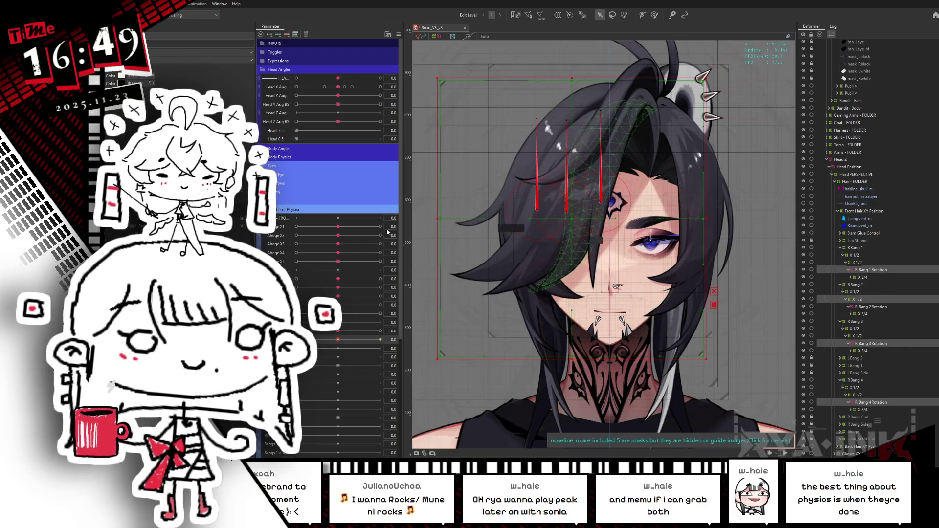
left_click(875, 298, "ctrl")
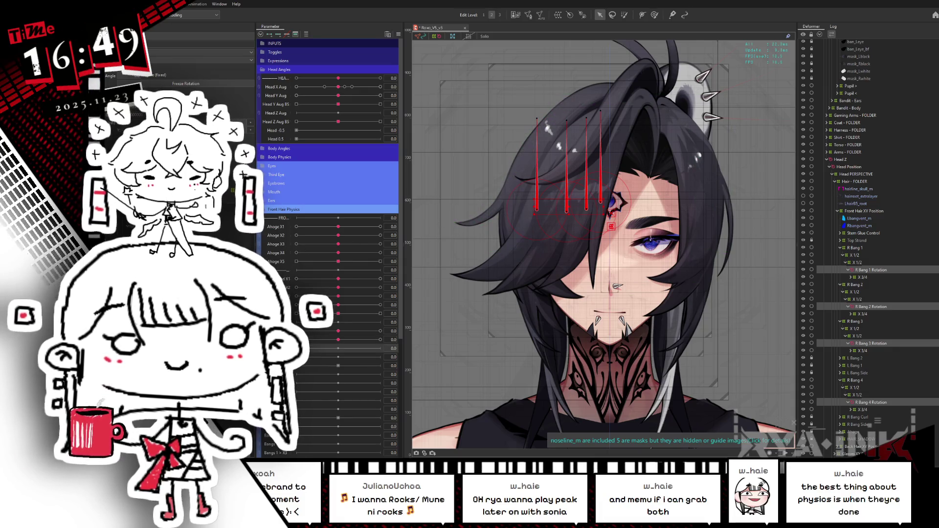
left_click(878, 271)
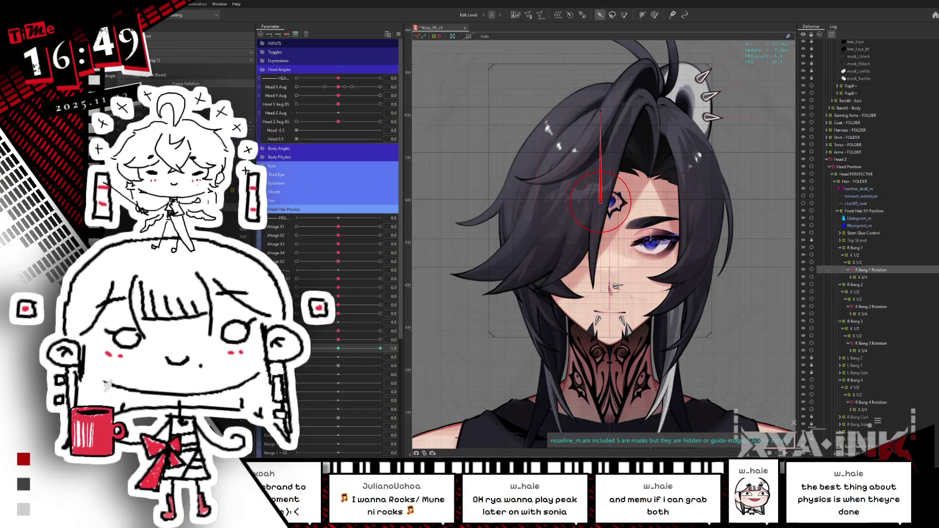
Tilt R Bang 1 Rotation to the right and mirror it to the parameter's other end
left_click_drag(621, 121, 637, 109)
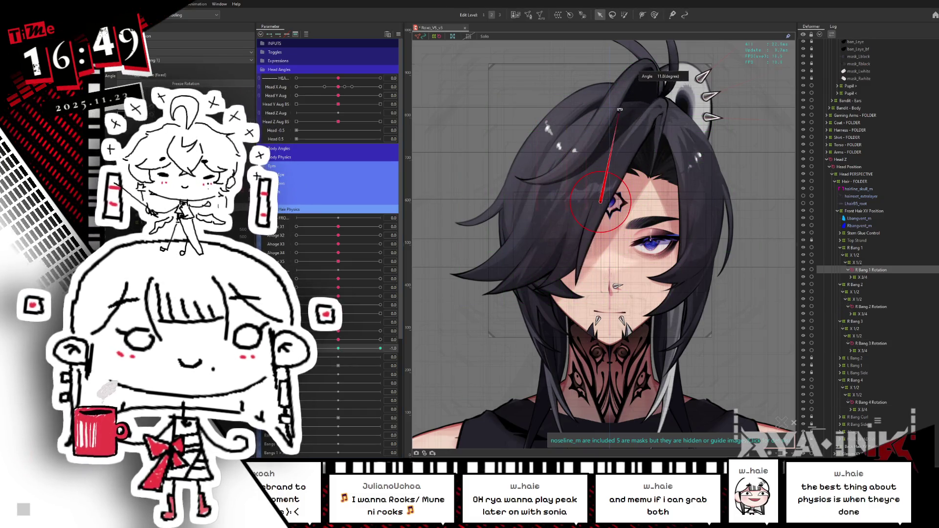
key("ctrl+shift+r")
left_click(502, 302)
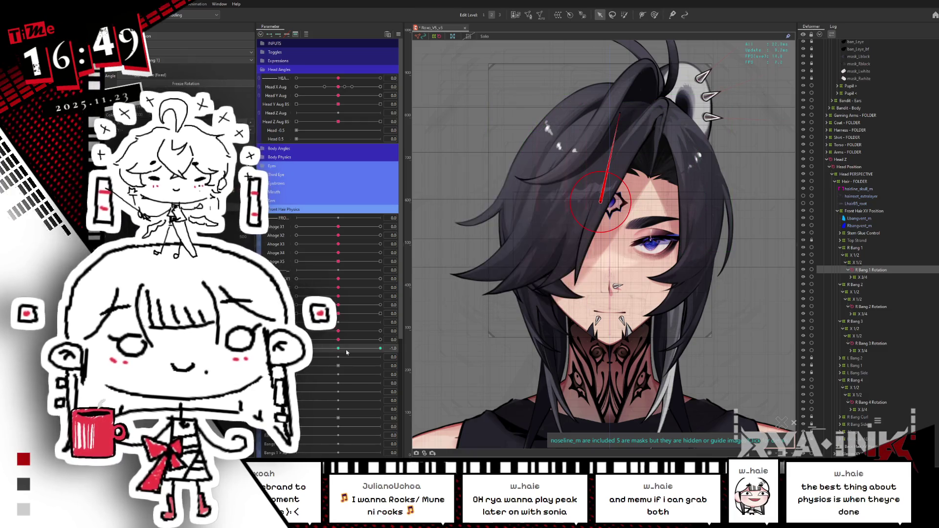
left_click(380, 348)
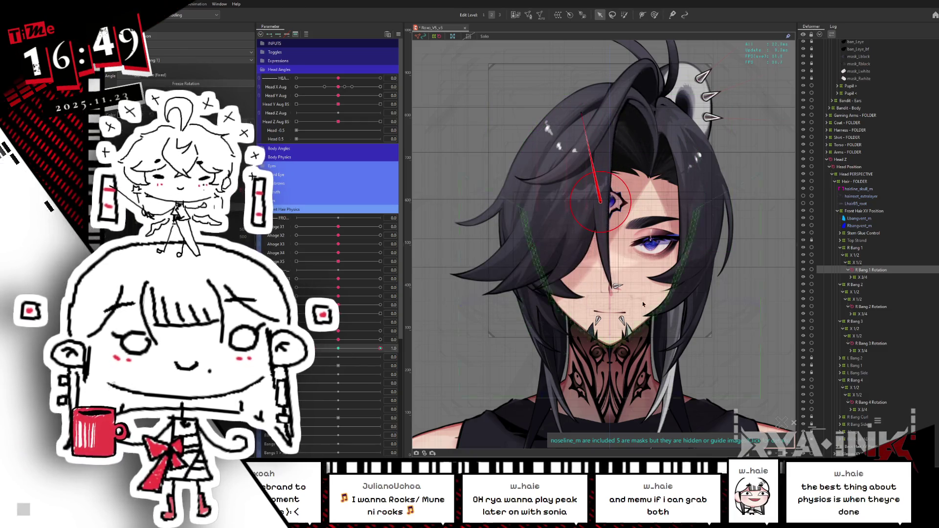
Tilt R Bang 2 Rotation to the left at the bang parameter's maximum and fine-tune the angle
left_click(868, 307)
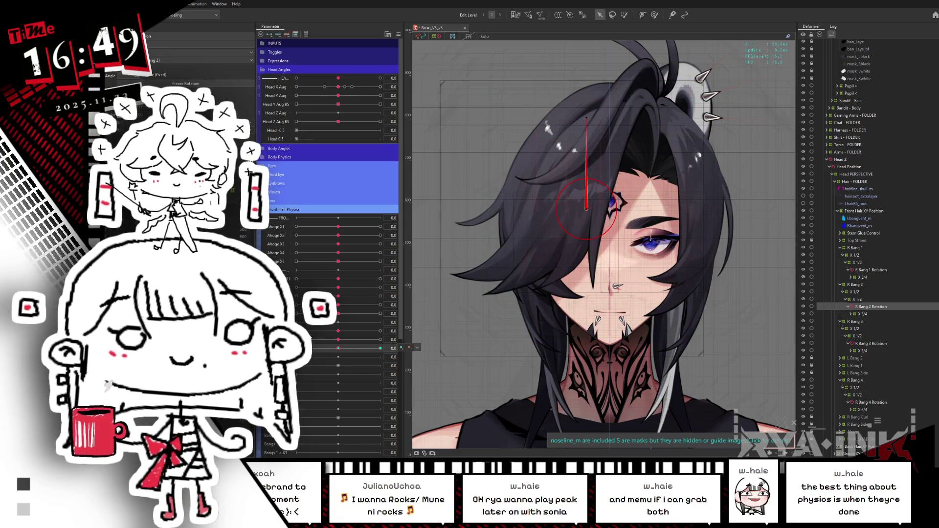
left_click_drag(335, 349, 544, 138)
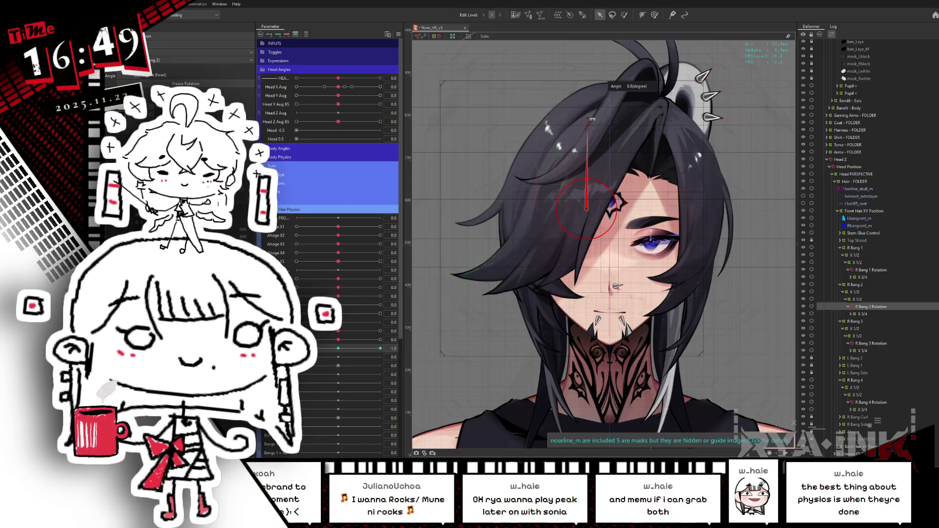
left_click_drag(591, 119, 597, 118)
key("ctrl+z")
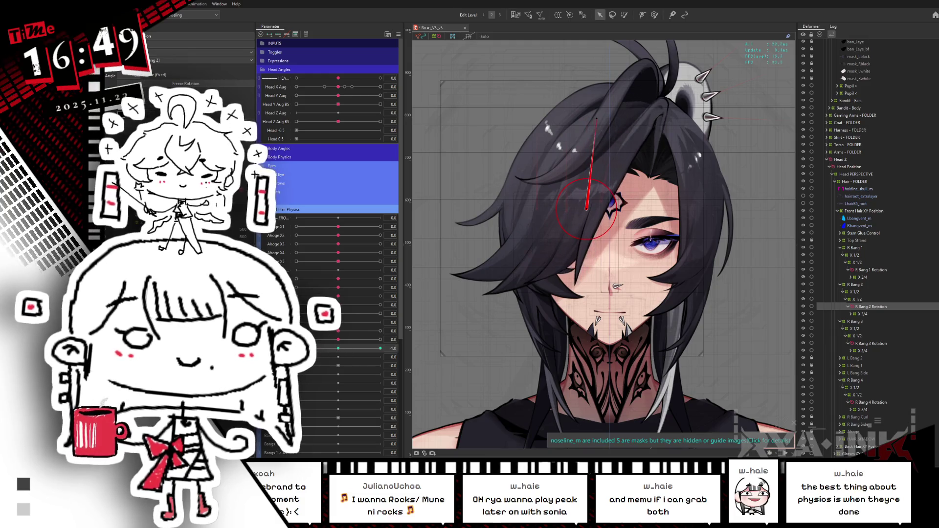
left_click_drag(583, 119, 568, 120)
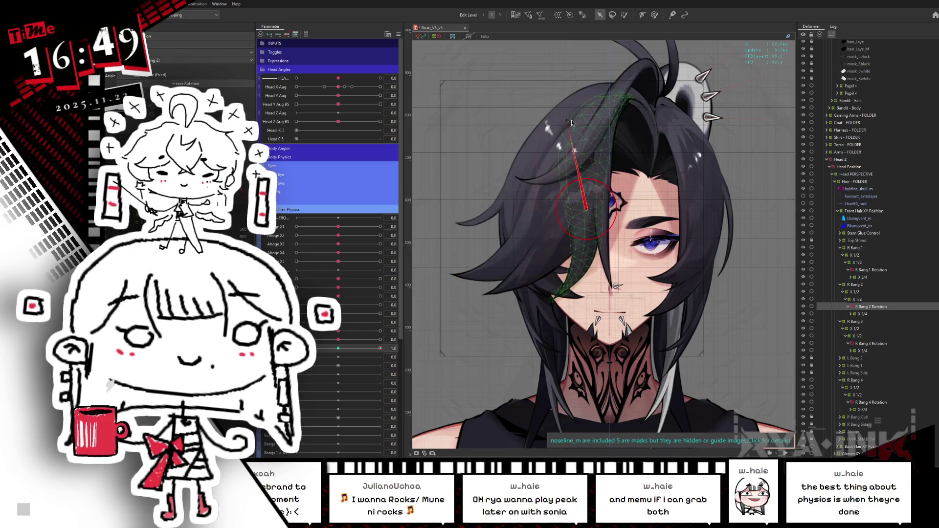
left_click_drag(571, 120, 575, 120)
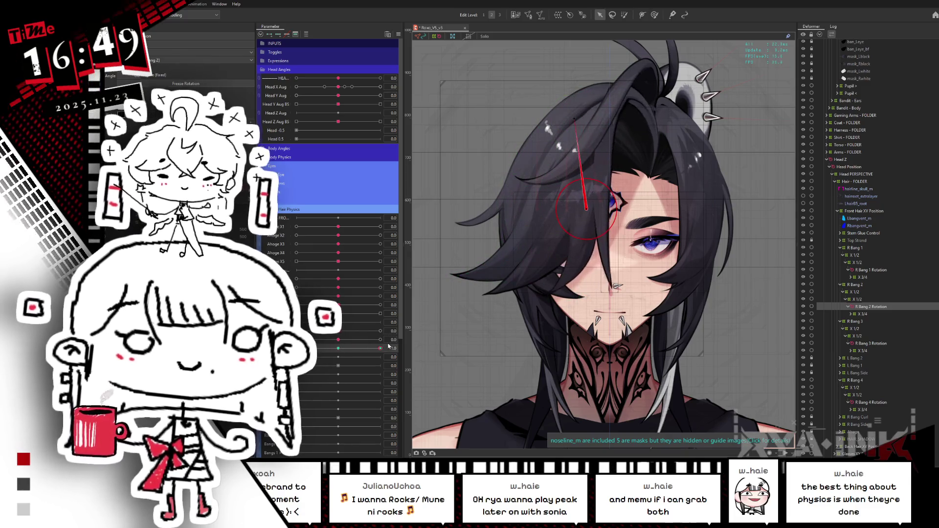
left_click_drag(571, 120, 569, 121)
left_click_drag(381, 349, 296, 348)
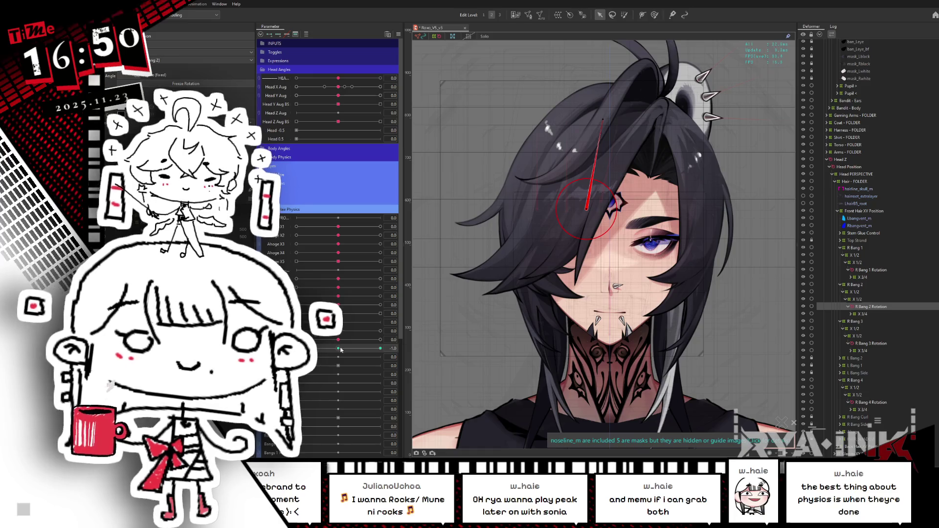
Tilt R Bang 3 Rotation about 9.7 degrees at the bang parameter's -1.0 key
left_click(871, 343)
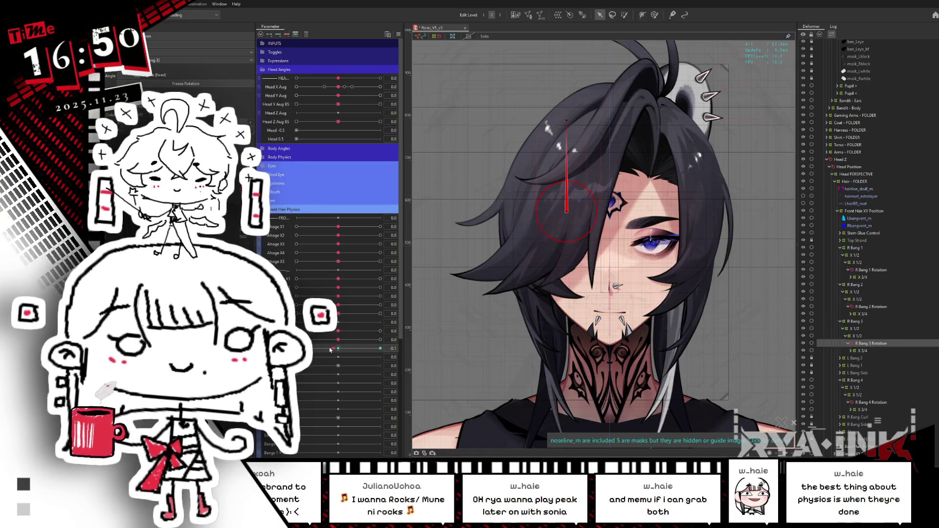
left_click_drag(332, 350, 297, 349)
left_click_drag(566, 119, 586, 121)
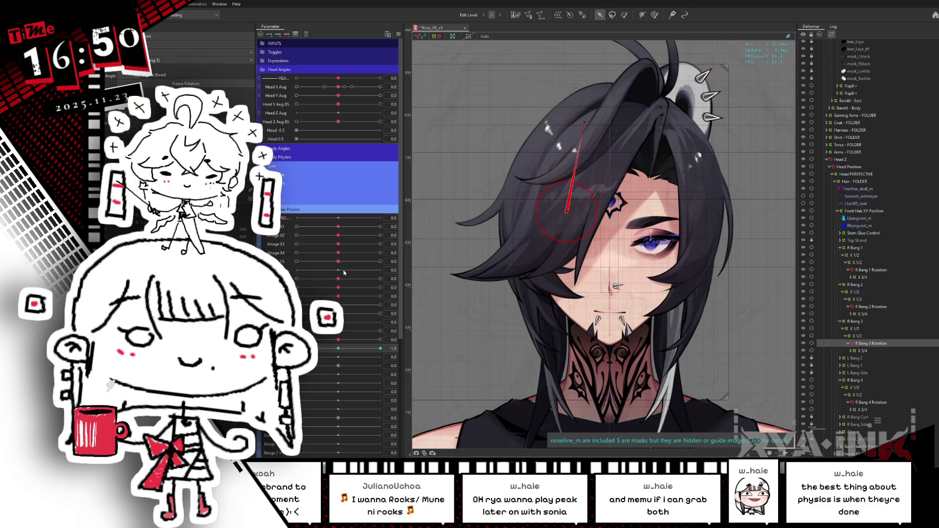
left_click_drag(575, 126, 582, 123)
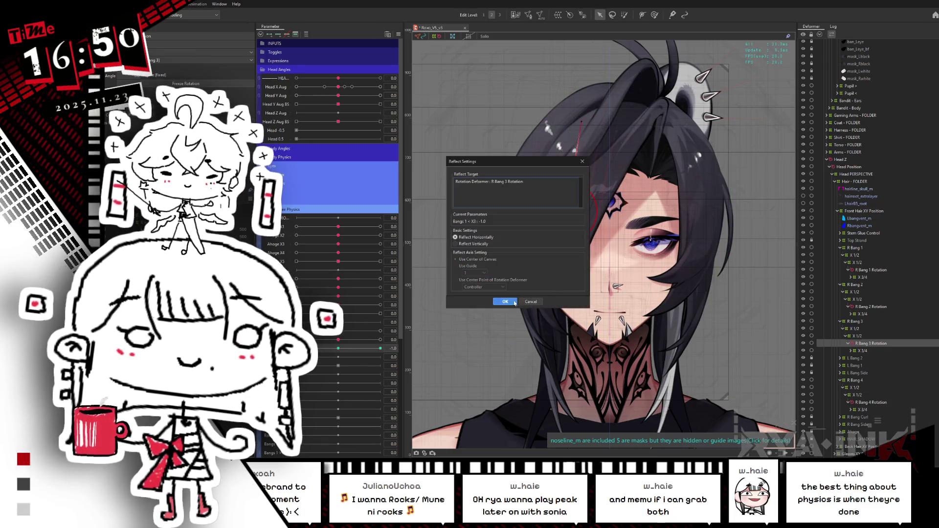
Mirror R Bang 3's tilt onto the opposite key and test the bangs swinging both ways
left_click(499, 297)
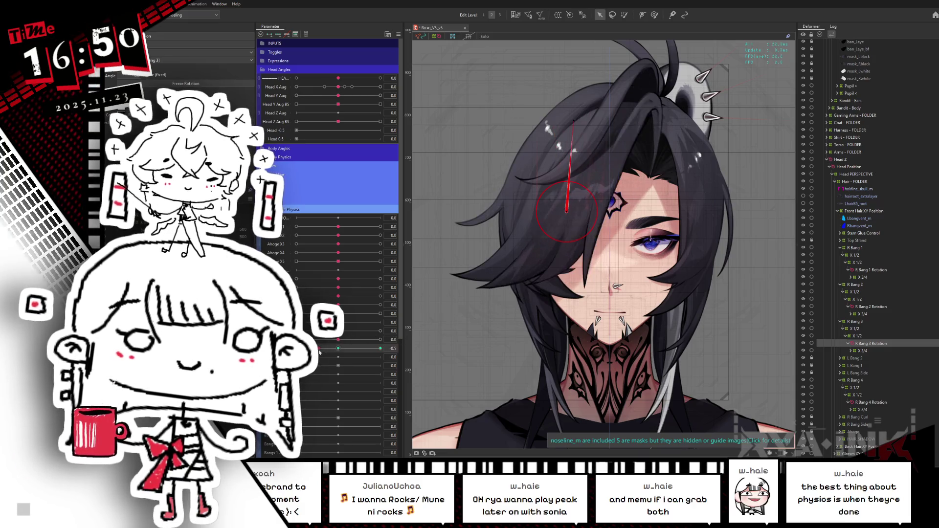
left_click(380, 340)
left_click_drag(380, 331, 296, 331)
left_click_drag(363, 339, 296, 342)
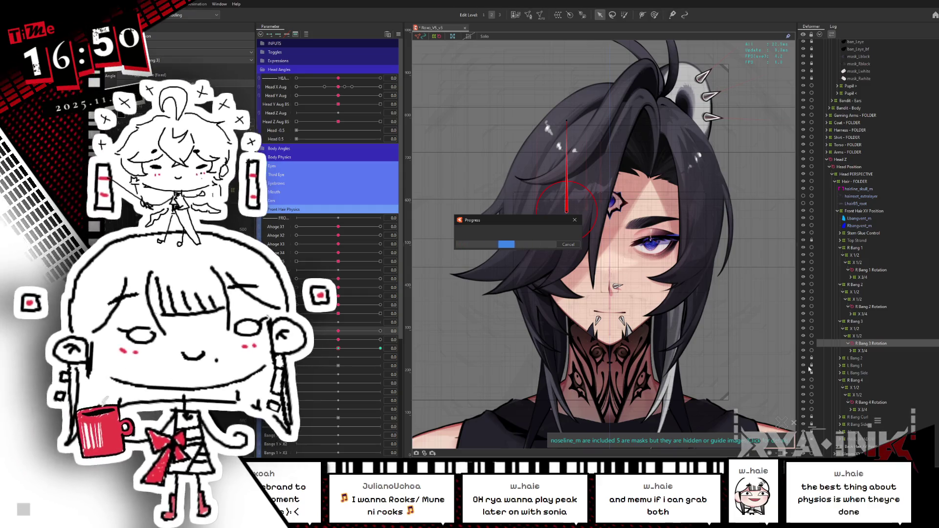
left_click(874, 402)
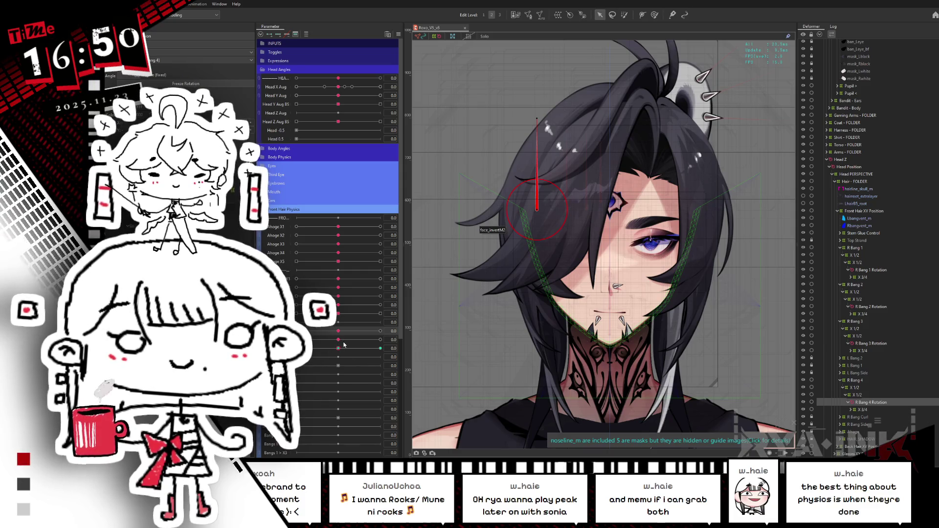
Try a left tilt on R Bang 4 Rotation, undo it, and nudge its pivot down-right
left_click_drag(342, 349, 380, 349)
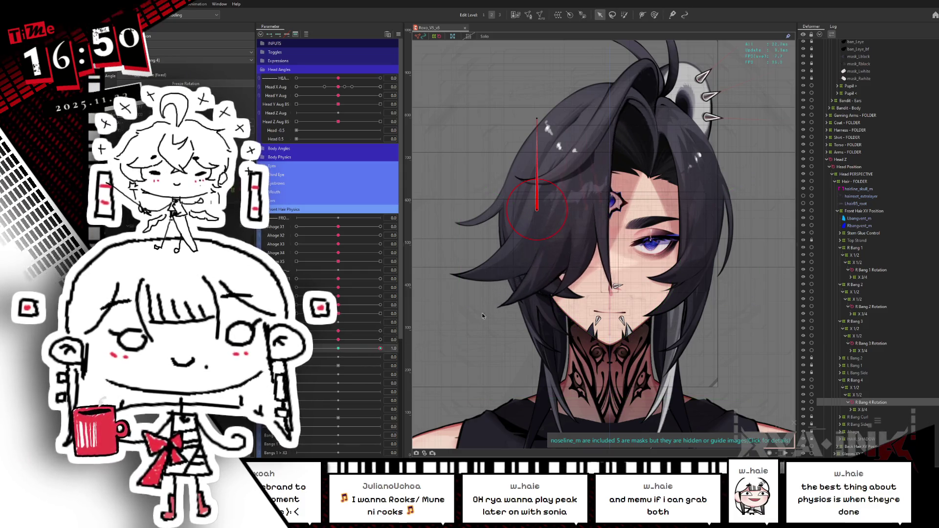
left_click_drag(536, 124, 525, 120)
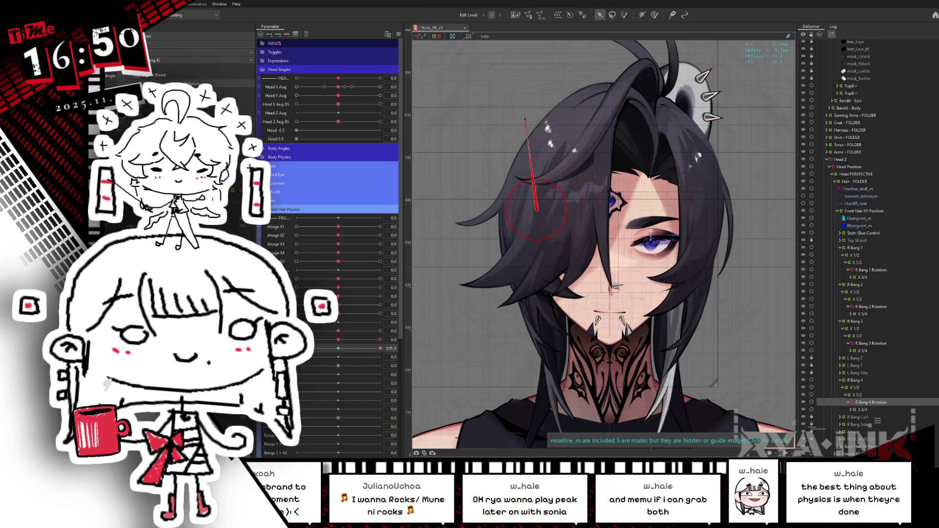
key("ctrl+z")
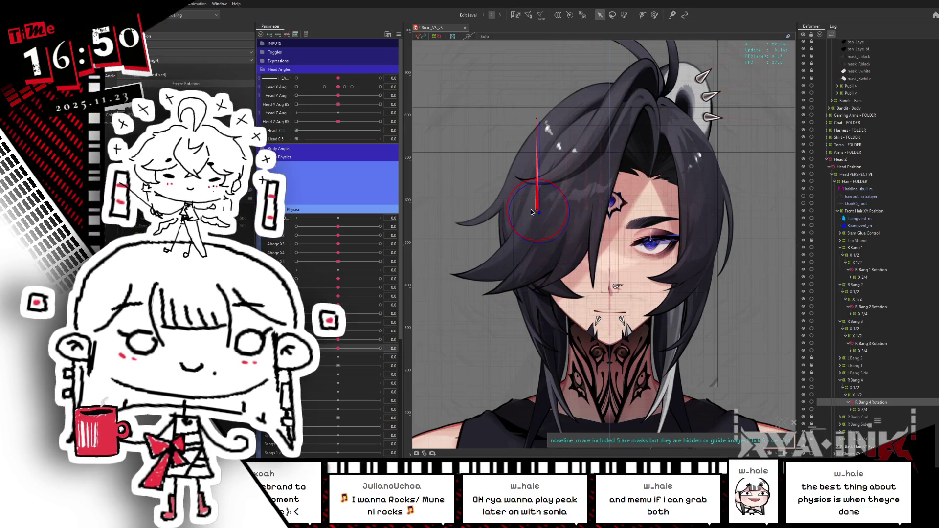
left_click_drag(536, 210, 539, 214)
left_click(521, 233)
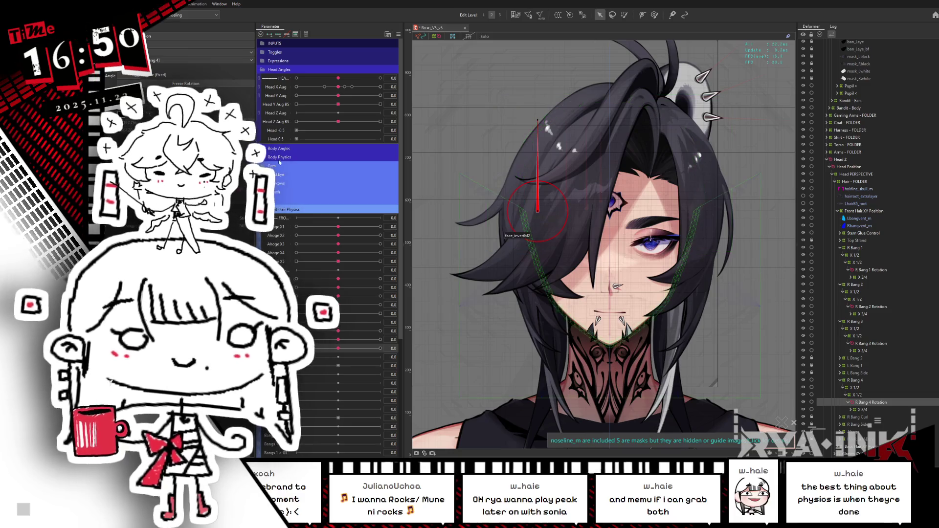
left_click_drag(338, 348, 297, 349)
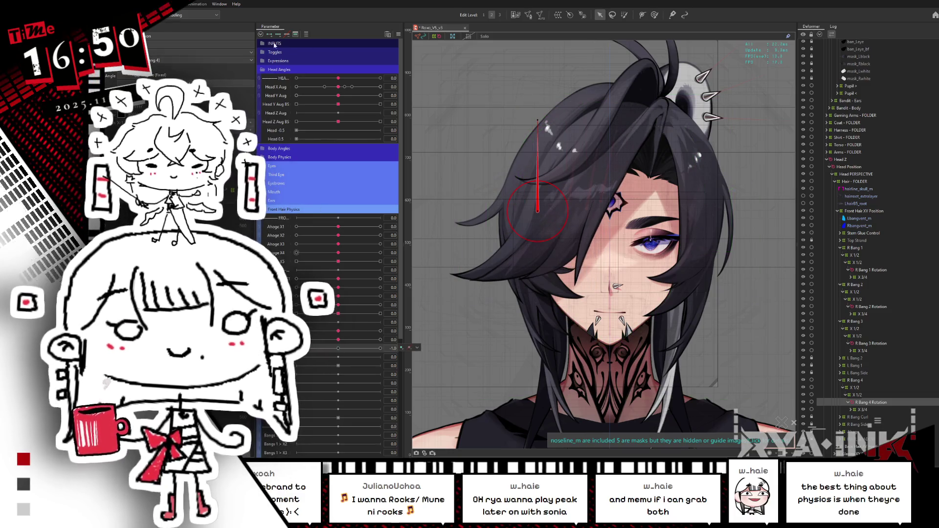
left_click(541, 128)
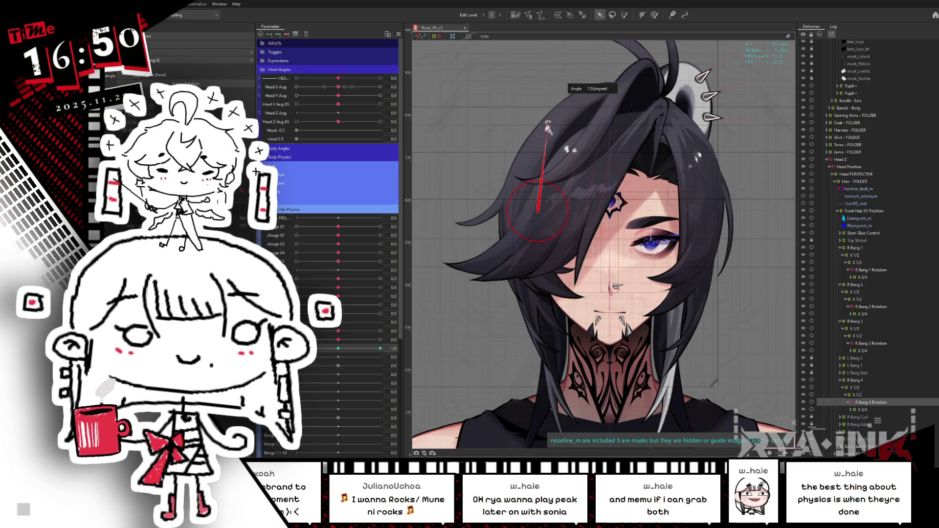
left_click(338, 349)
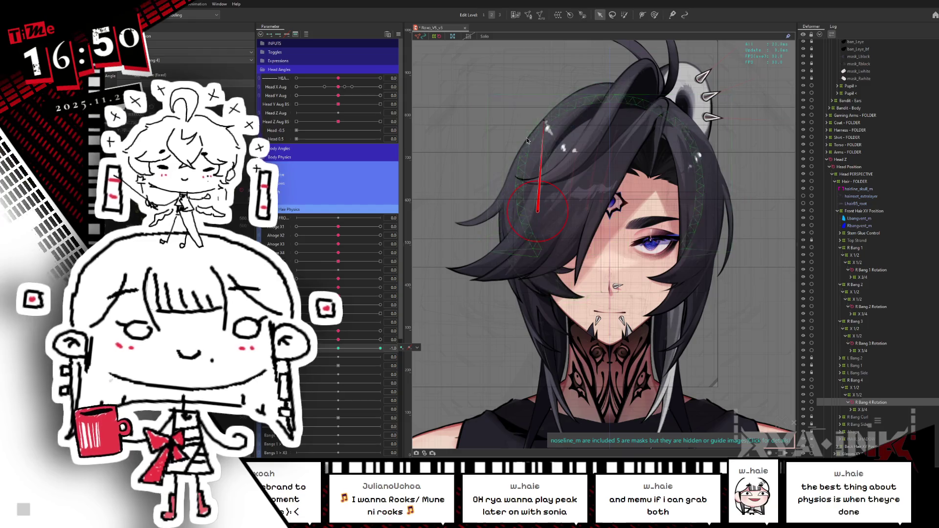
Tilt R Bang 4 Rotation about 5.9 degrees and mirror it onto the opposite key
left_click_drag(538, 121, 548, 122)
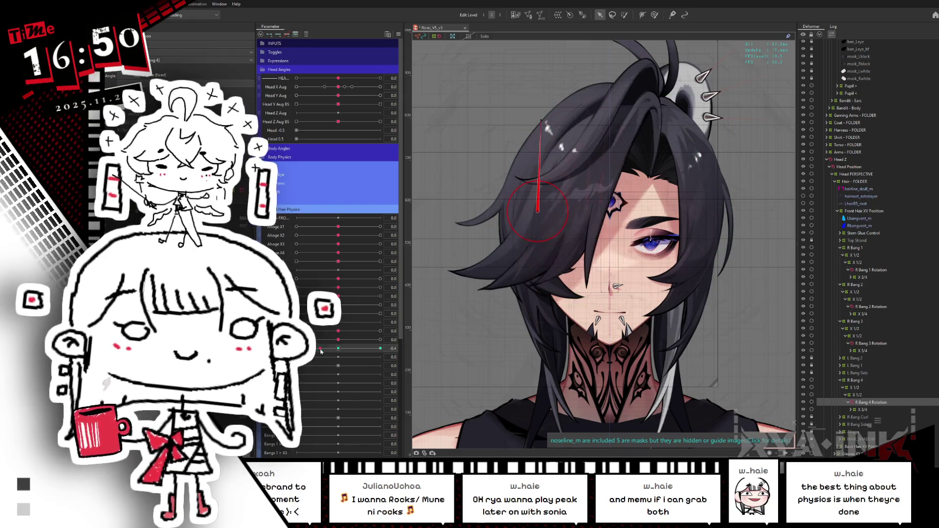
key("ctrl+shift+r")
left_click(505, 302)
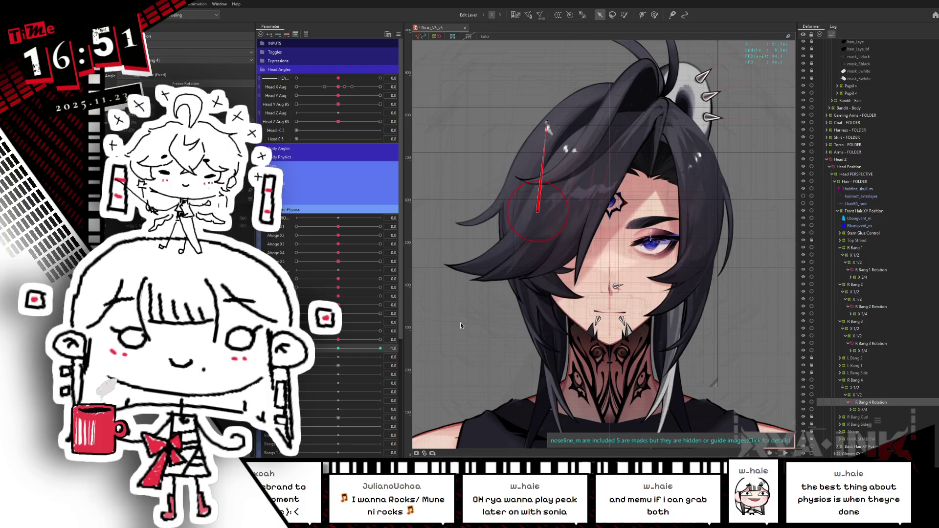
left_click(381, 348)
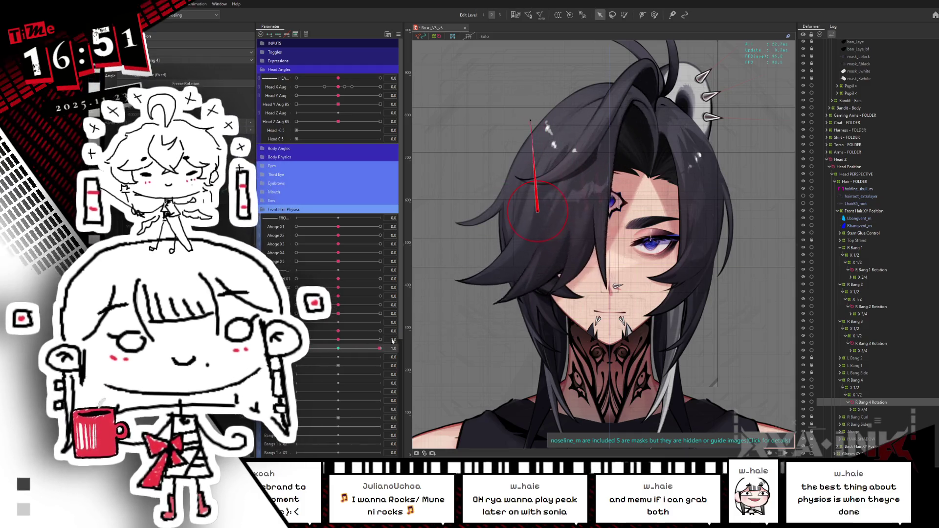
Swing the hair parameters between 1.0 and -1.0 to test, then reset the bang to 0.0
left_click(381, 340)
left_click(381, 331)
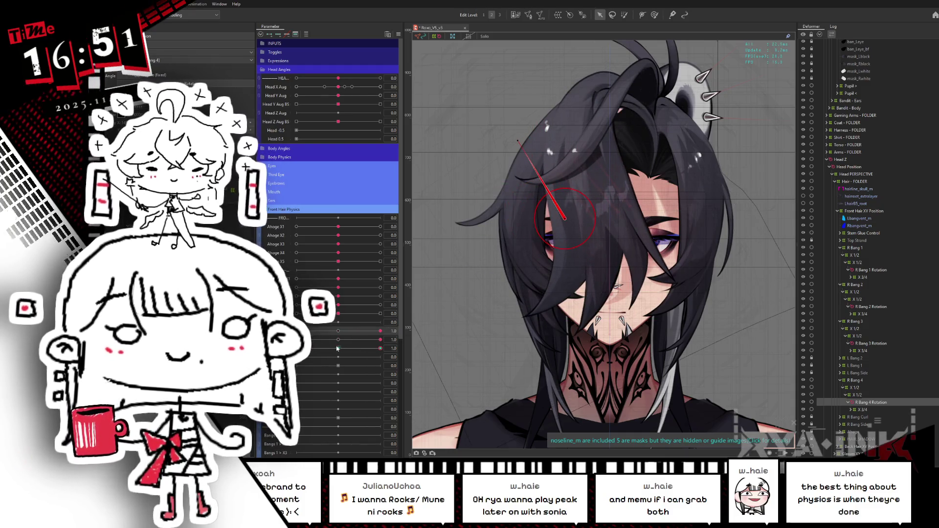
left_click(296, 331)
left_click(296, 340)
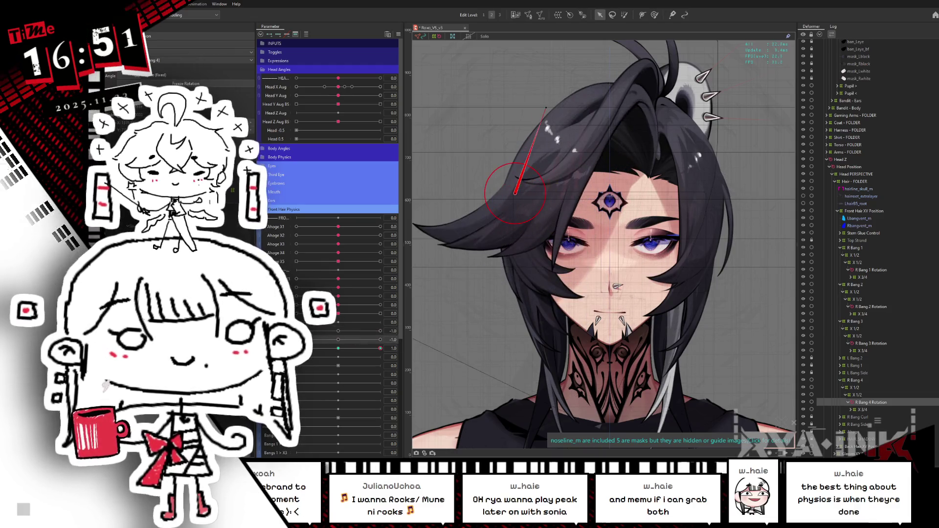
left_click(296, 348)
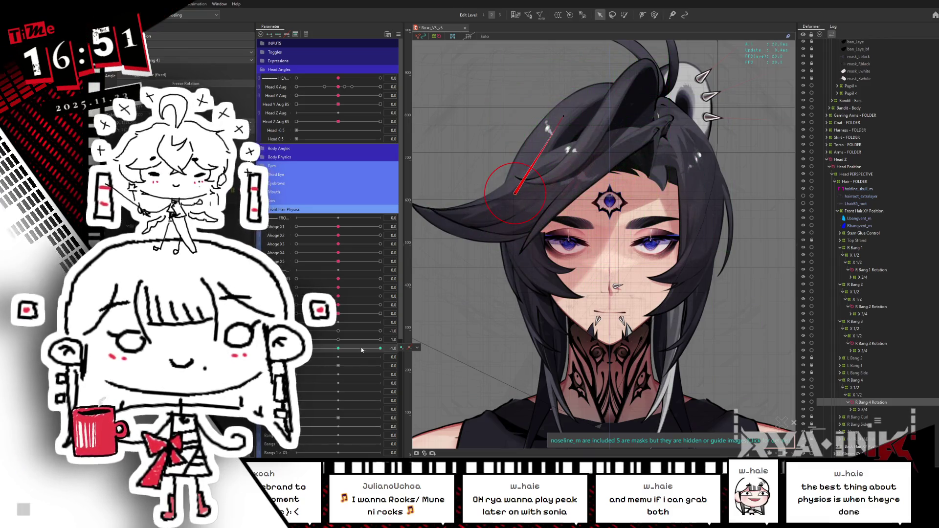
left_click(339, 350)
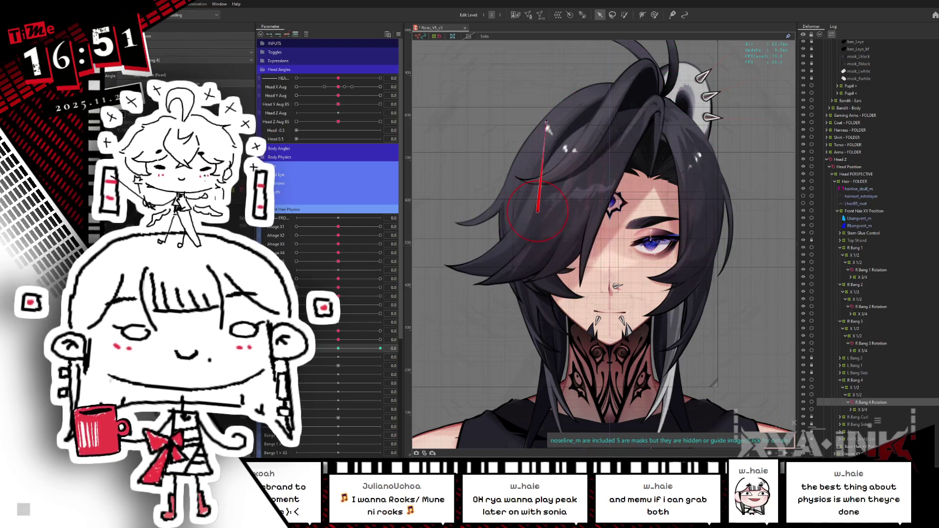
key("ctrl+shift+r")
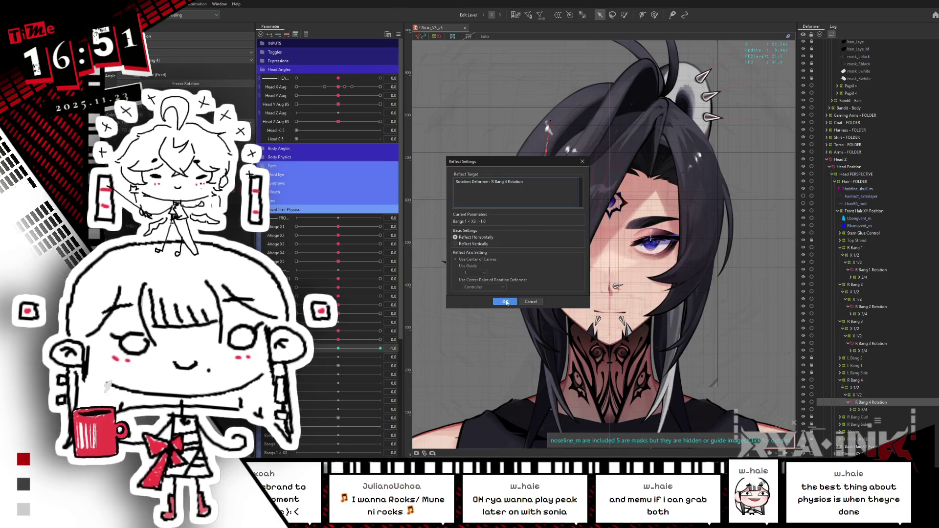
Apply the mirrored R Bang 4 pose, preview the bang at -1.0 and about -0.4, then reset to 0.0
left_click(505, 301)
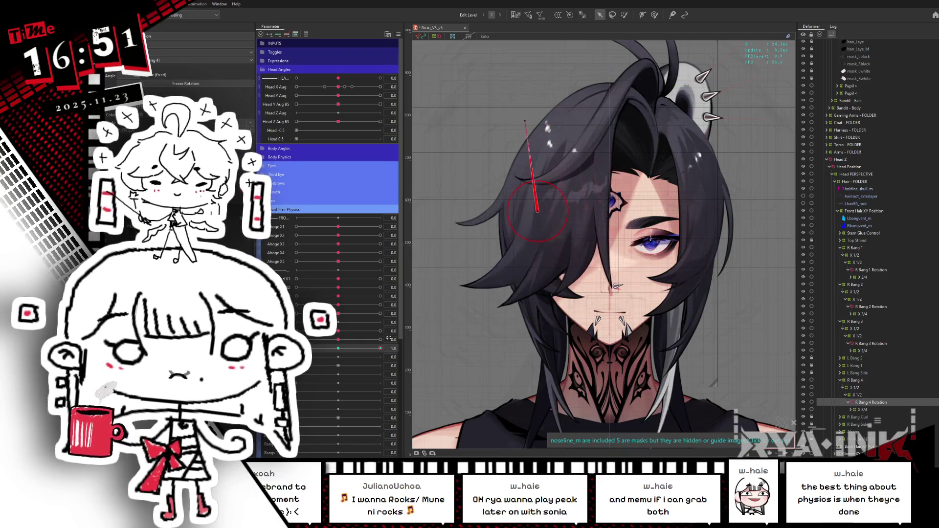
left_click(339, 349)
mouse_move(340, 350)
left_mouse_down()
mouse_move(297, 349)
mouse_move(394, 347)
mouse_move(296, 349)
left_mouse_up()
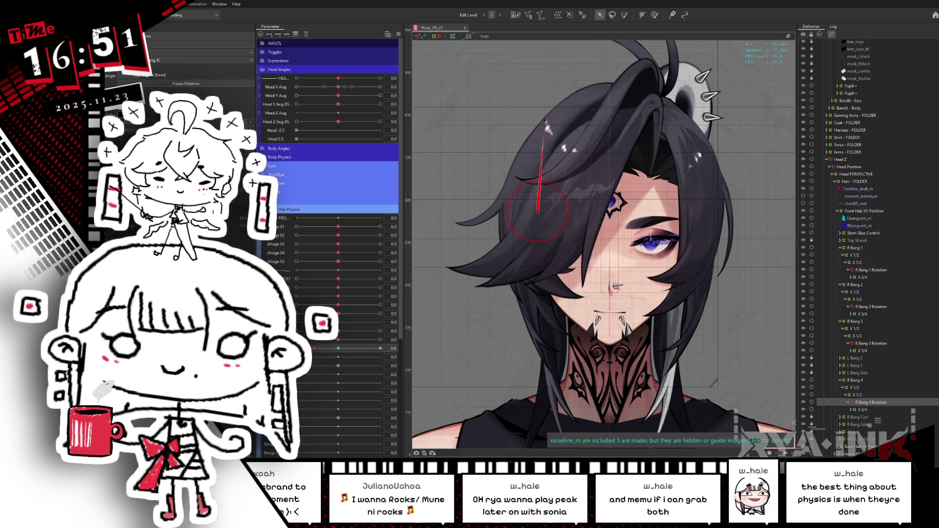
left_click_drag(296, 349, 409, 343)
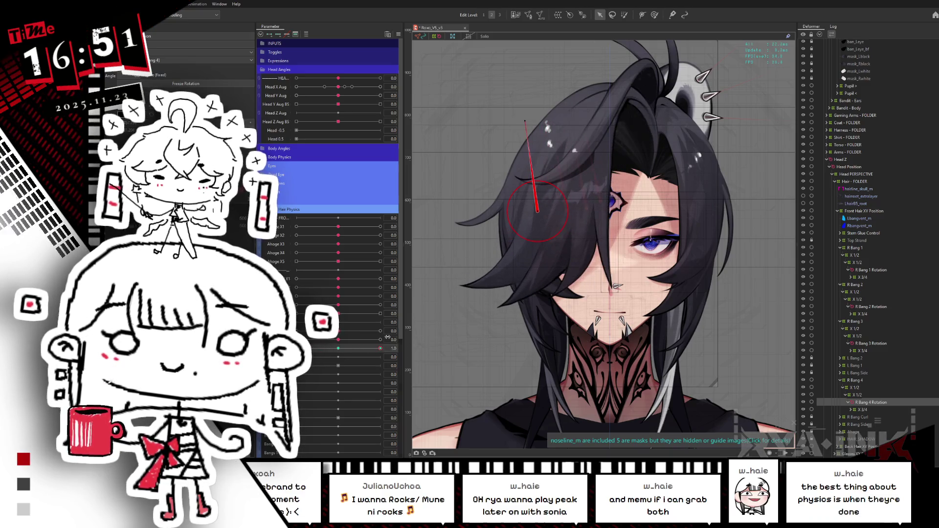
left_click(345, 351)
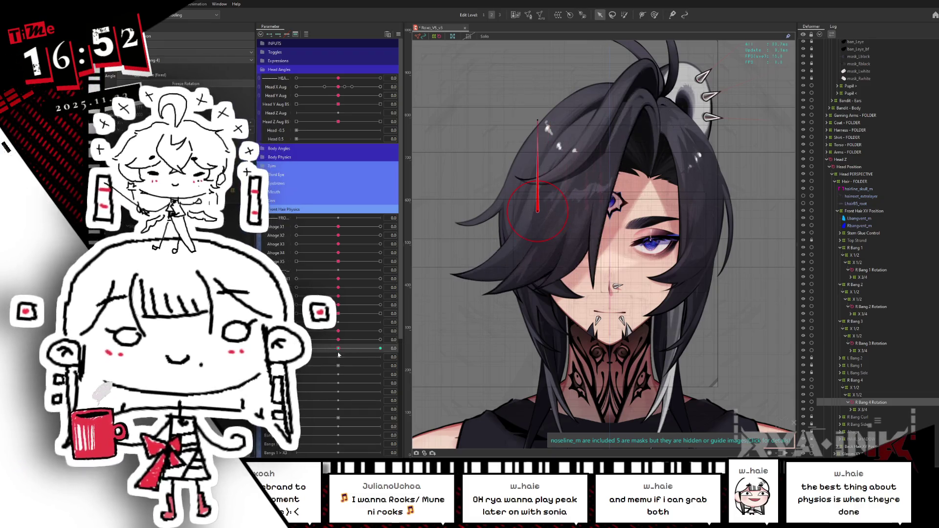
Select the R Bang 1–4 Rotation deformers and delete them
left_click(416, 348)
left_click(868, 410)
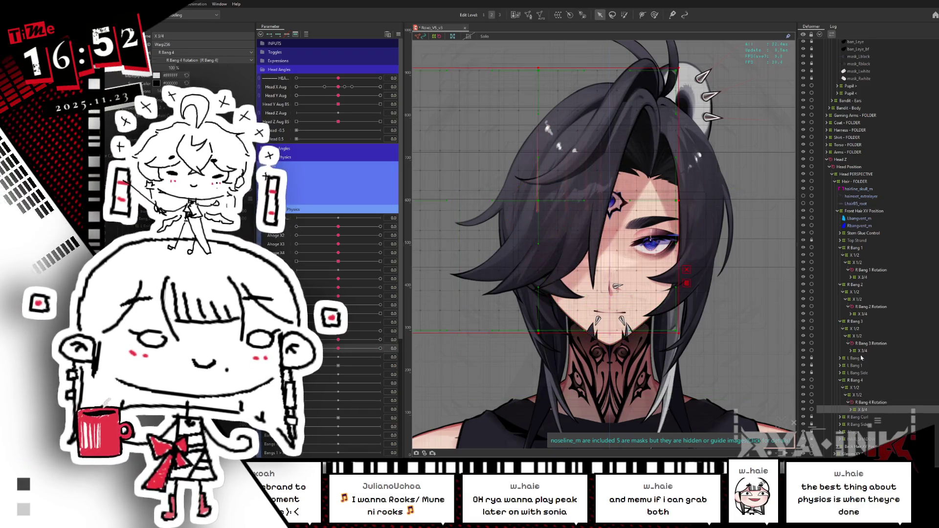
left_click(863, 351, "ctrl")
left_click(862, 314, "ctrl")
left_click(860, 277, "ctrl")
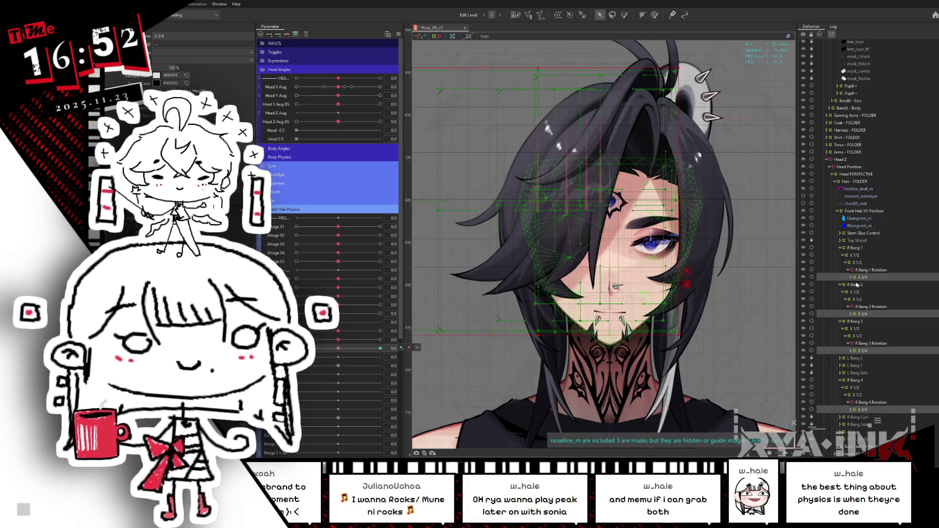
left_click(874, 270)
left_click(875, 307, "ctrl")
left_click(876, 343, "ctrl")
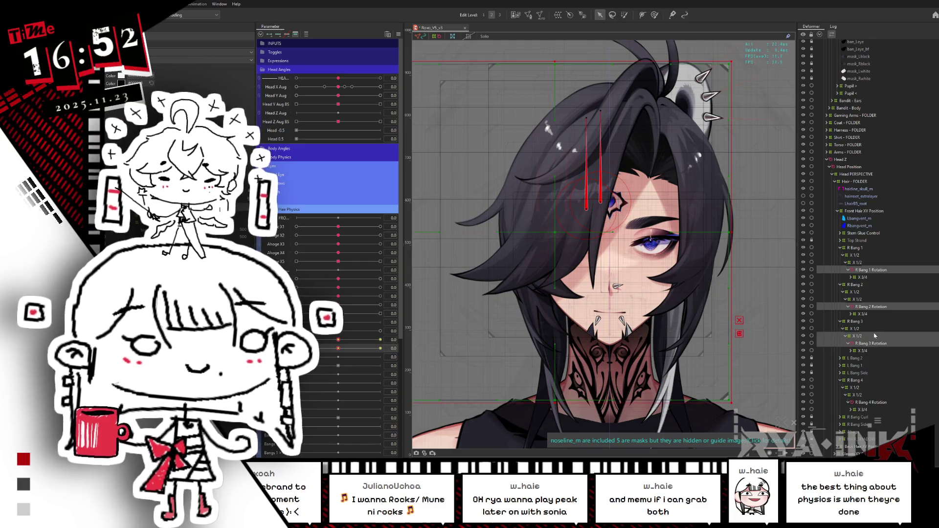
left_click(866, 403, "ctrl")
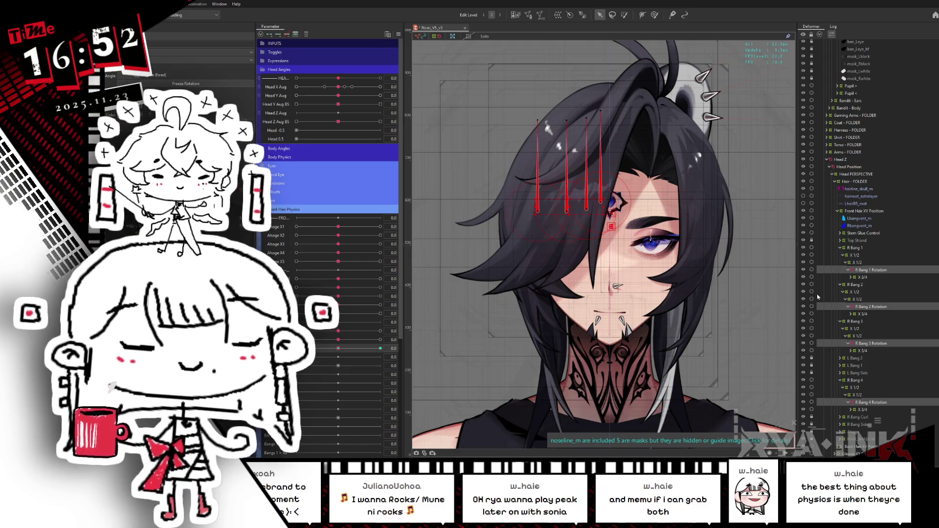
key("Delete")
Test the hair physics parameters at -1.0 and about -0.8 without the rotations, then save
mouse_move(360, 347)
left_mouse_down()
mouse_move(296, 348)
mouse_move(381, 348)
mouse_move(375, 338)
mouse_move(296, 331)
left_mouse_up()
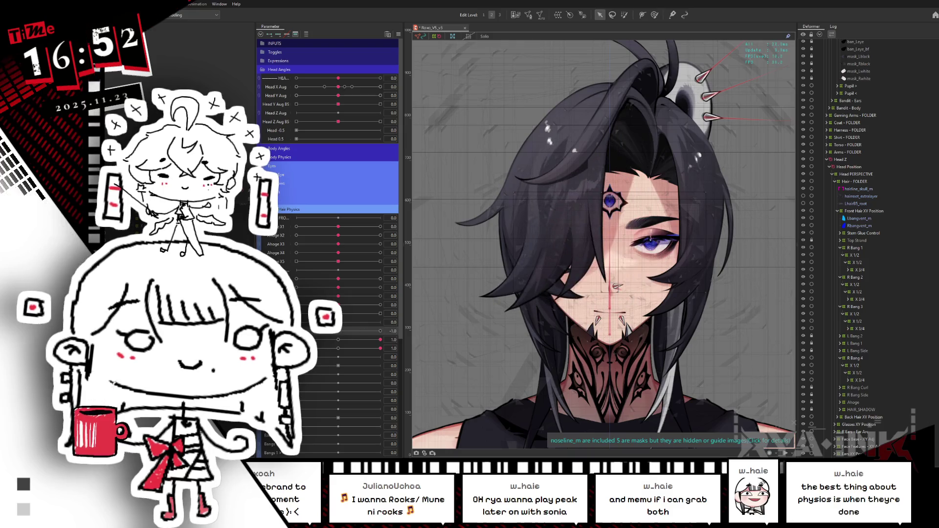
left_click_drag(380, 339, 297, 340)
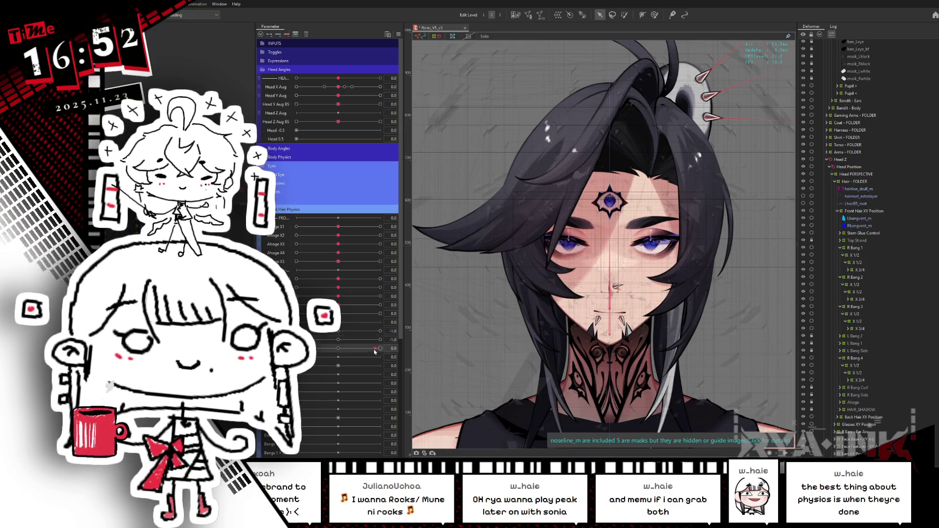
left_click_drag(381, 348, 305, 348)
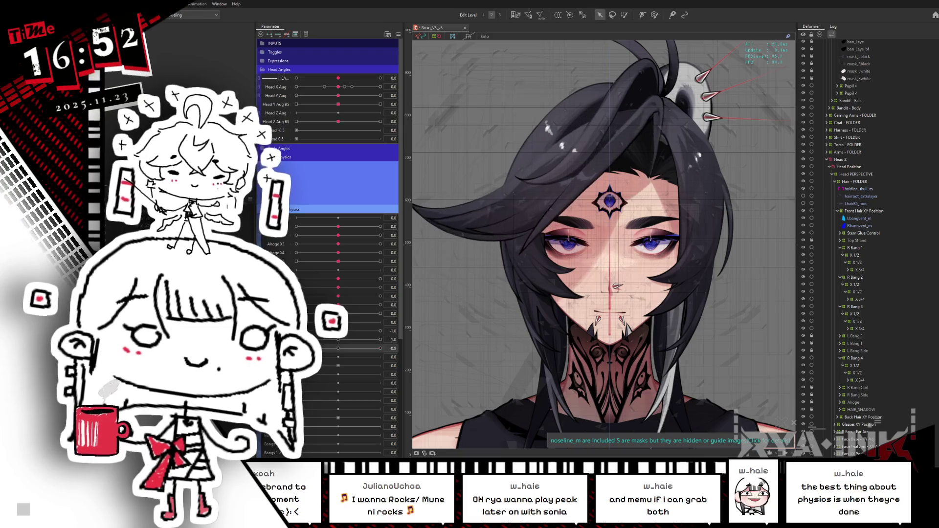
left_click_drag(305, 348, 297, 347)
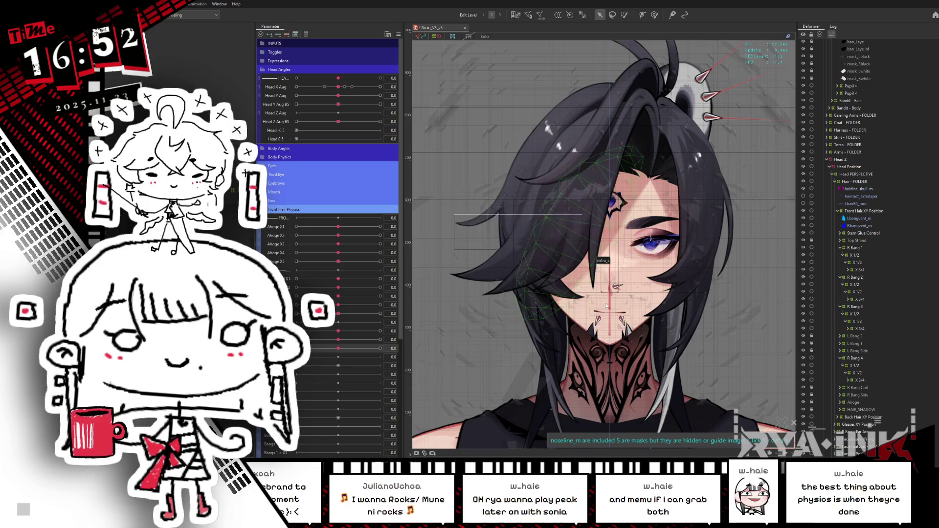
key("ctrl+s")
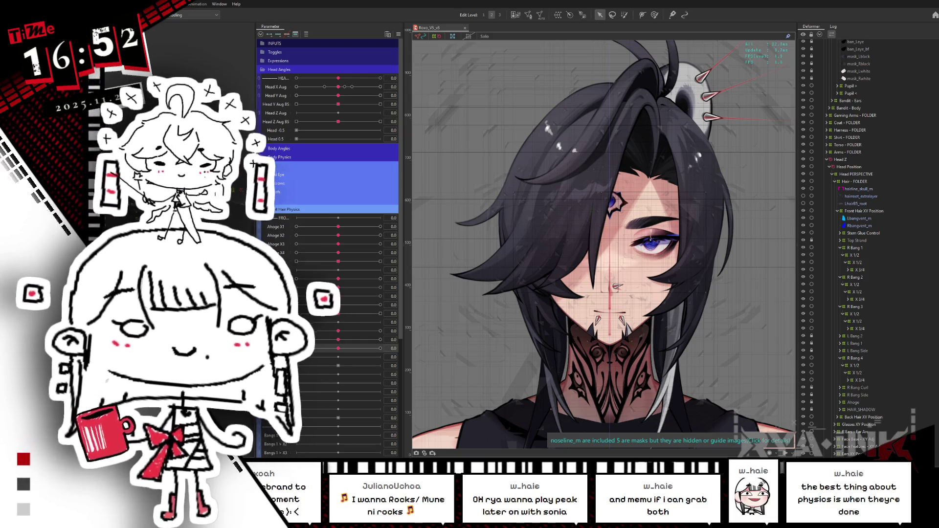
Select R Bang 1's X 3/4 warp and preview it at the bang parameter's -1.0 and 0.0 keys
left_click(862, 270)
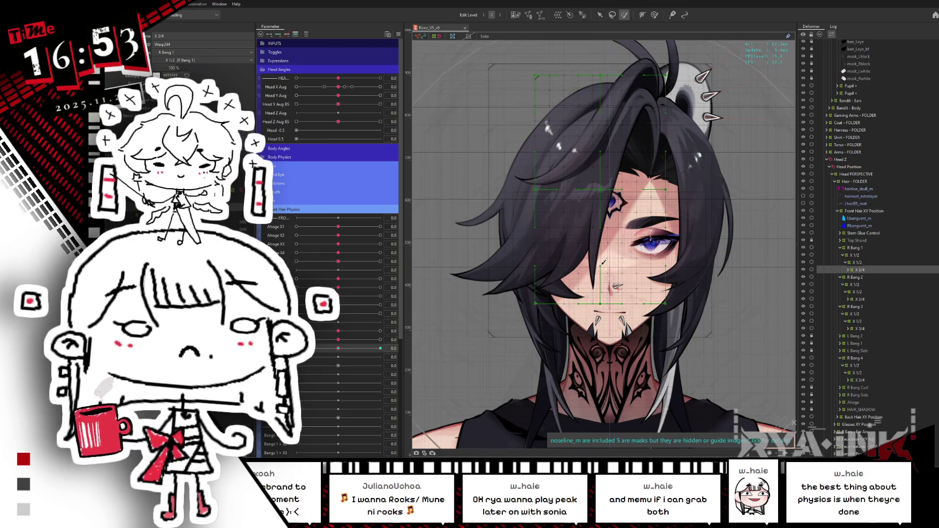
mouse_move(336, 348)
left_mouse_down()
mouse_move(388, 342)
mouse_move(338, 349)
left_mouse_up()
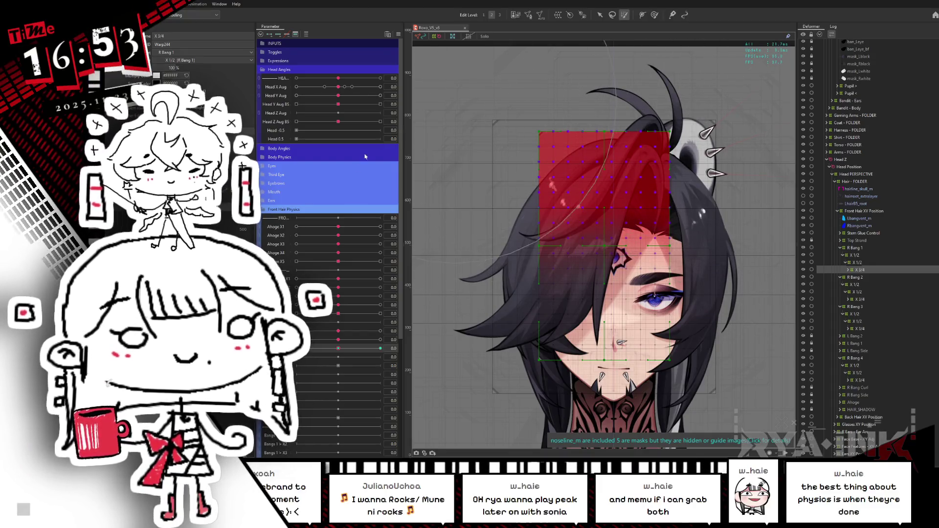
left_click_drag(338, 349, 296, 348)
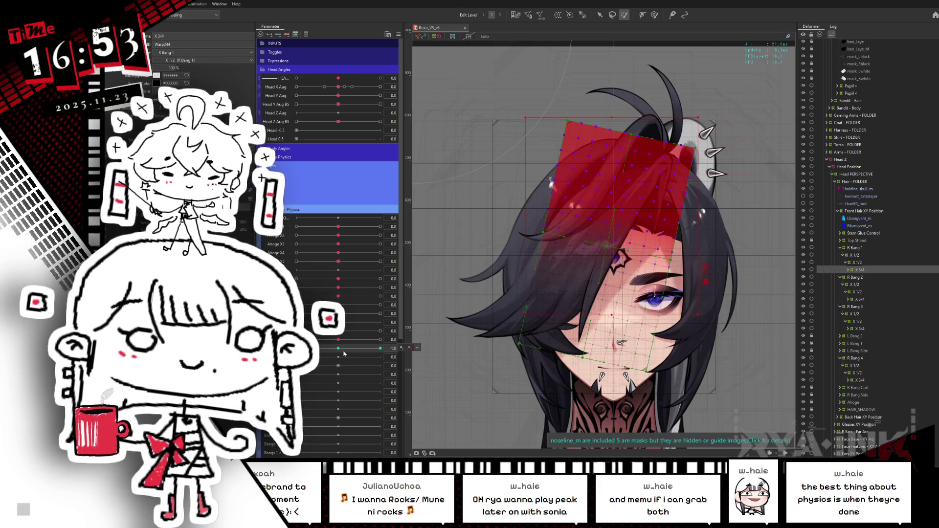
left_click_drag(296, 349, 297, 349)
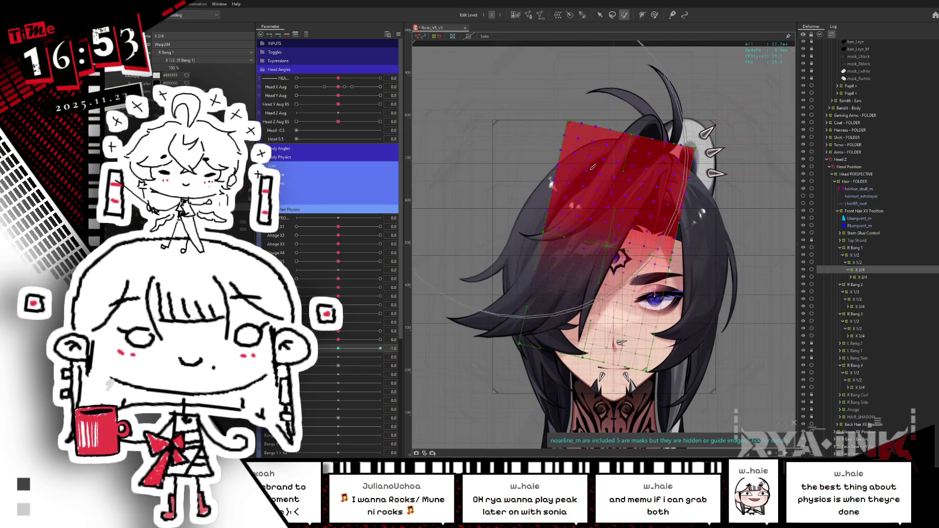
left_click_drag(297, 348, 297, 348)
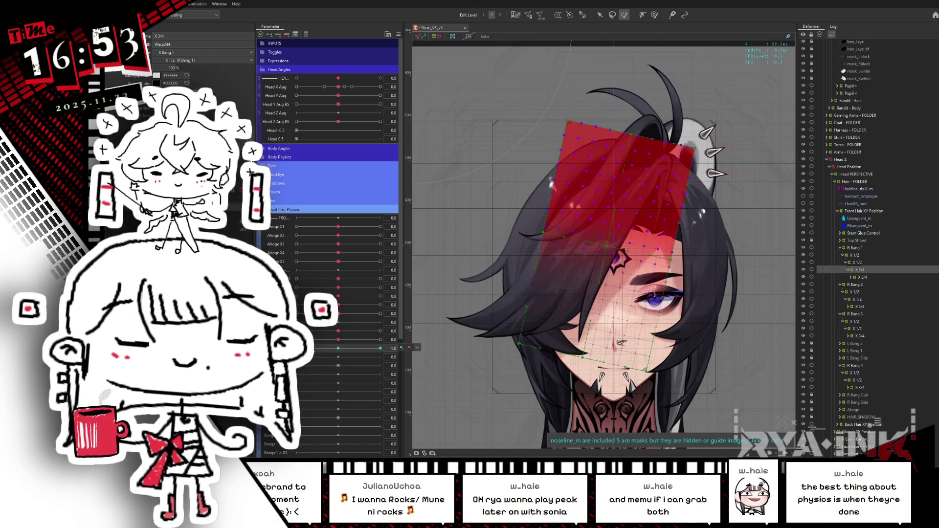
left_click(337, 350)
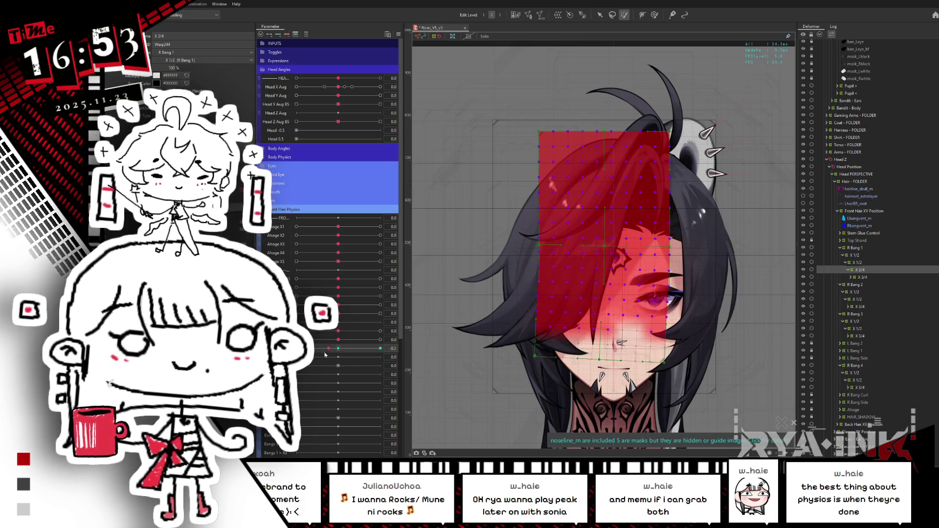
left_click(338, 349)
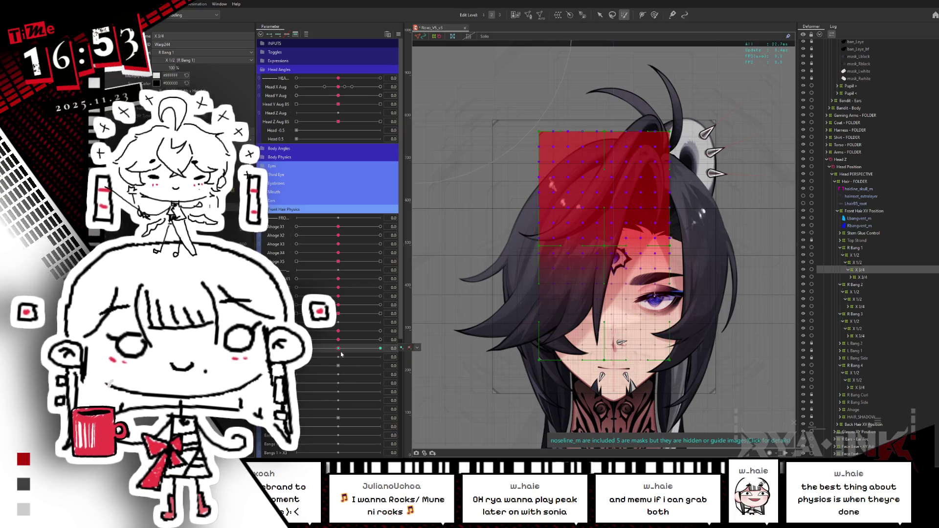
left_click(342, 350)
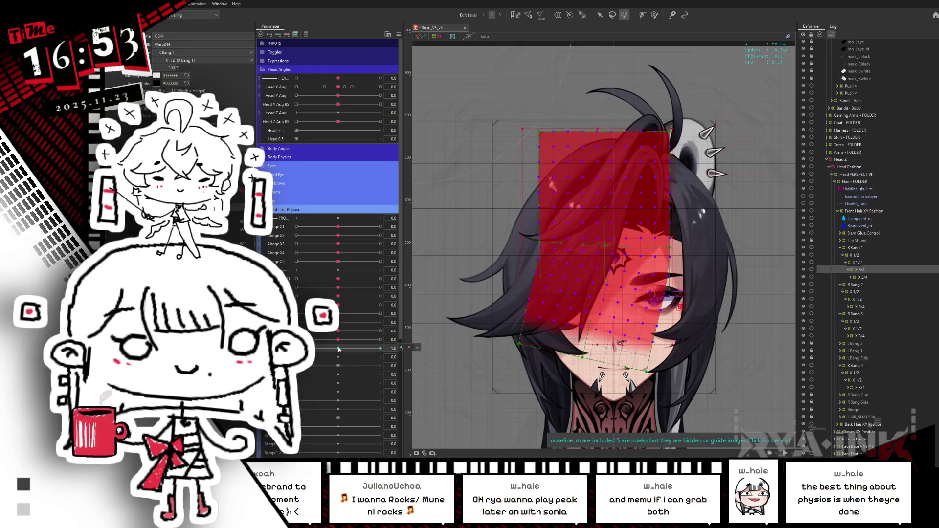
Set both front hair parameters to 1.0, reset them, then hide the selection overlay and retest
left_click_drag(339, 349, 401, 347)
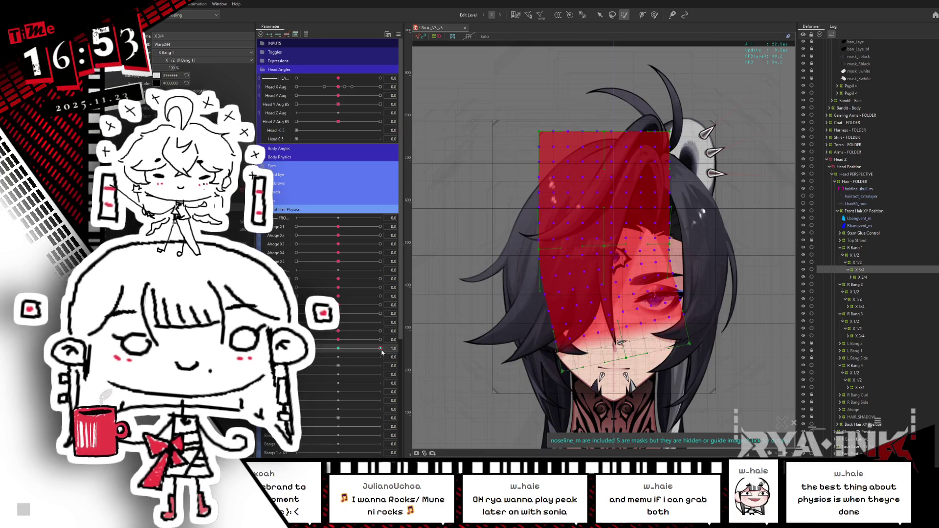
left_click_drag(381, 339, 397, 337)
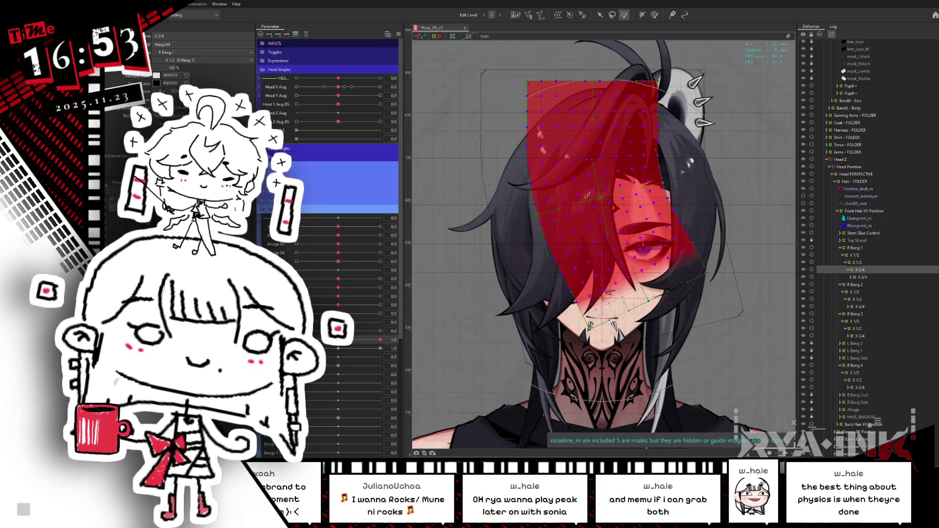
left_click(338, 339)
left_click(344, 348)
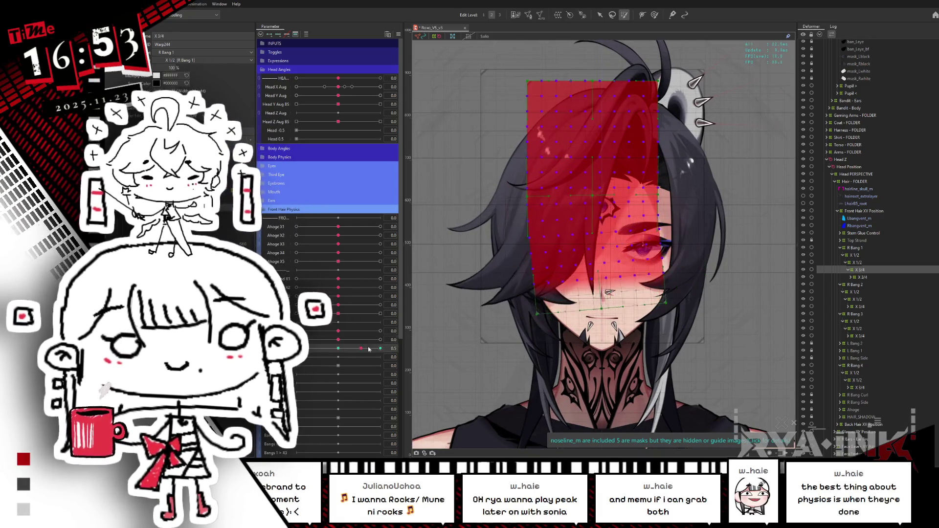
key("ctrl+h")
left_click(366, 348)
left_click(376, 347)
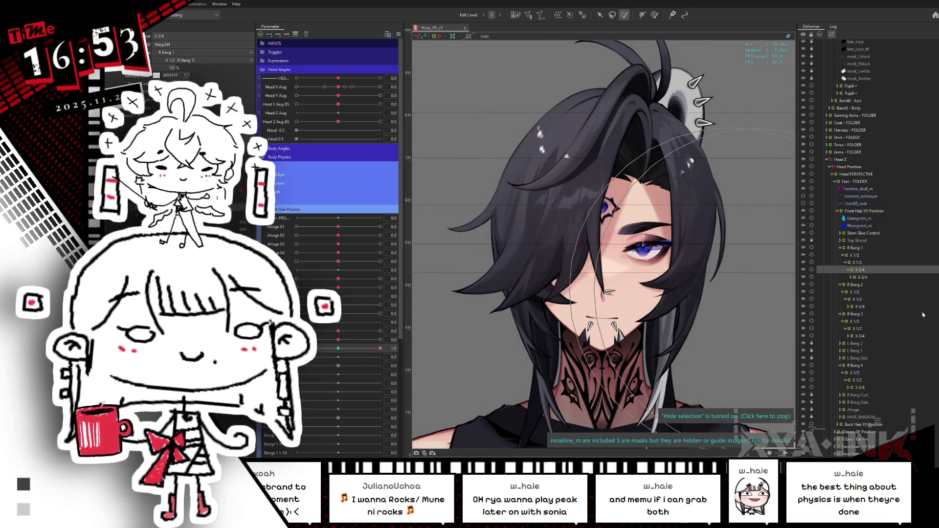
Select the X 3/4 deformers of R Bang 2 and R Bang 3 and preview the hair parameter at 0 and 1.0
left_click(862, 306)
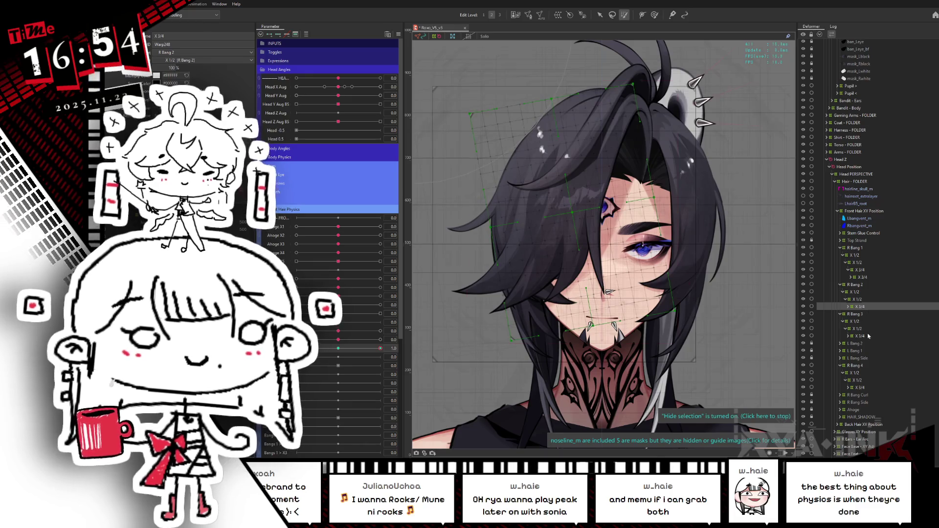
left_click(841, 336, "ctrl")
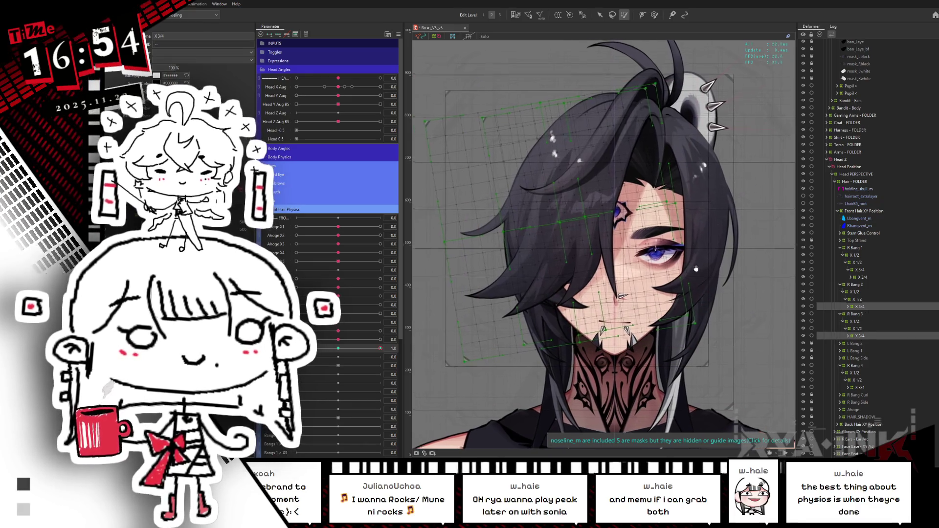
left_click(338, 349)
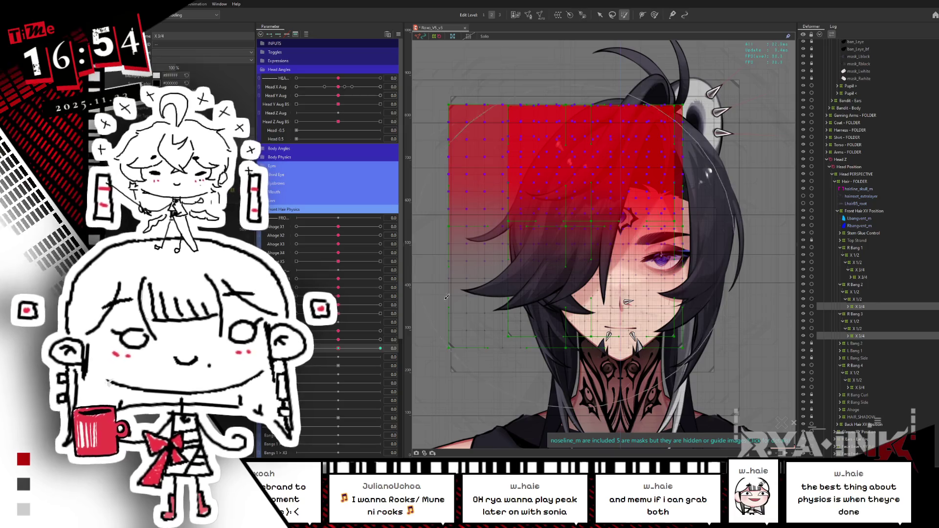
left_click(380, 348)
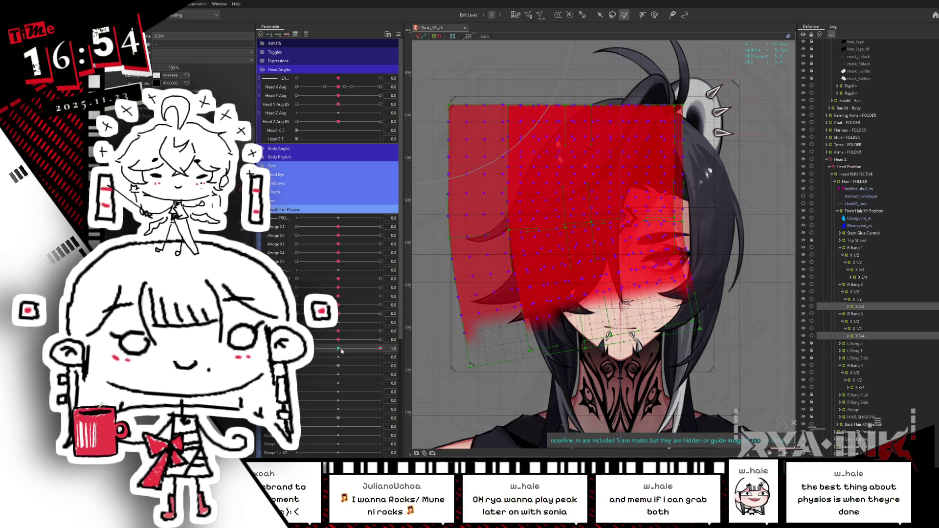
left_click(365, 349)
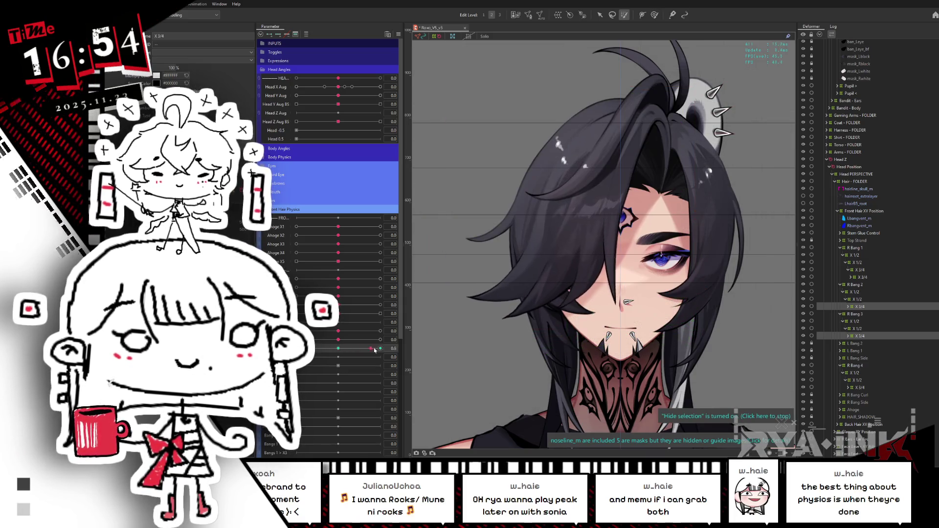
left_click(341, 349)
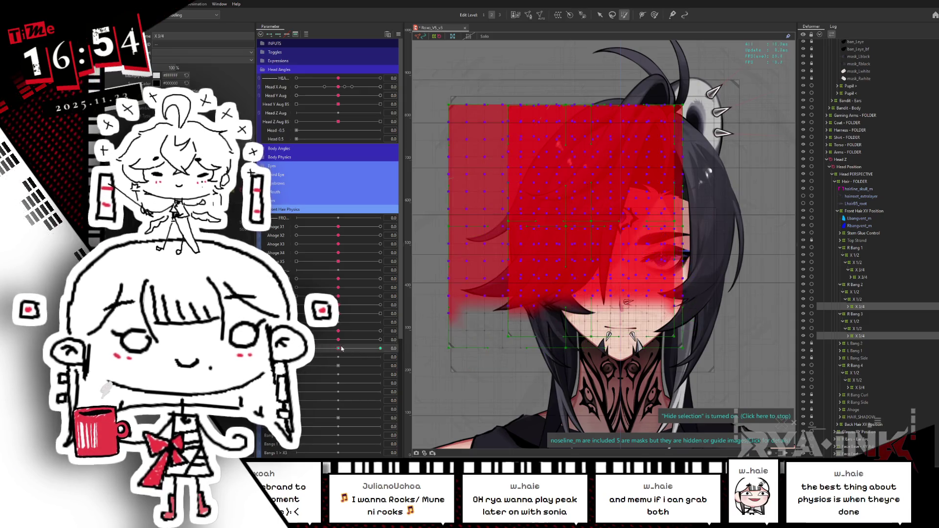
Swing the bangs between 1.0 and -1.0, then return to the 1.0 key with the overlay hidden
left_click(650, 150)
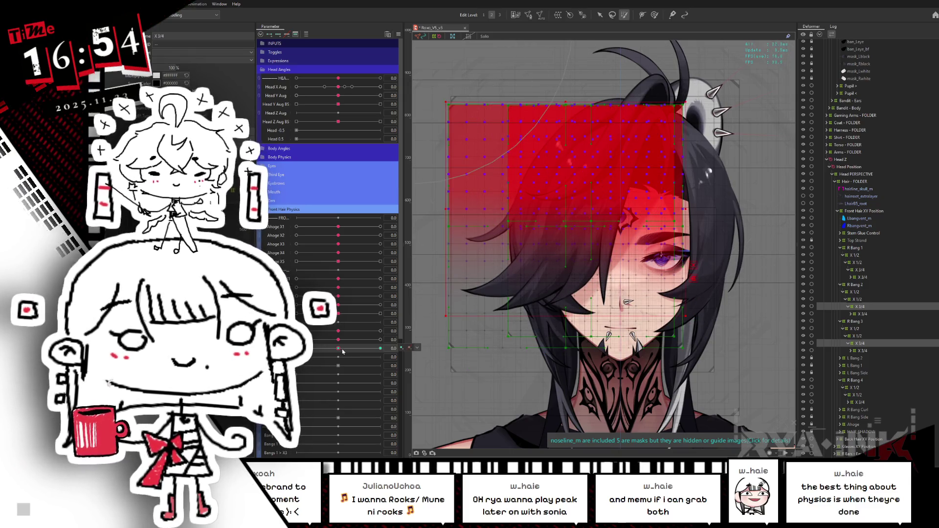
left_click_drag(343, 350, 381, 348)
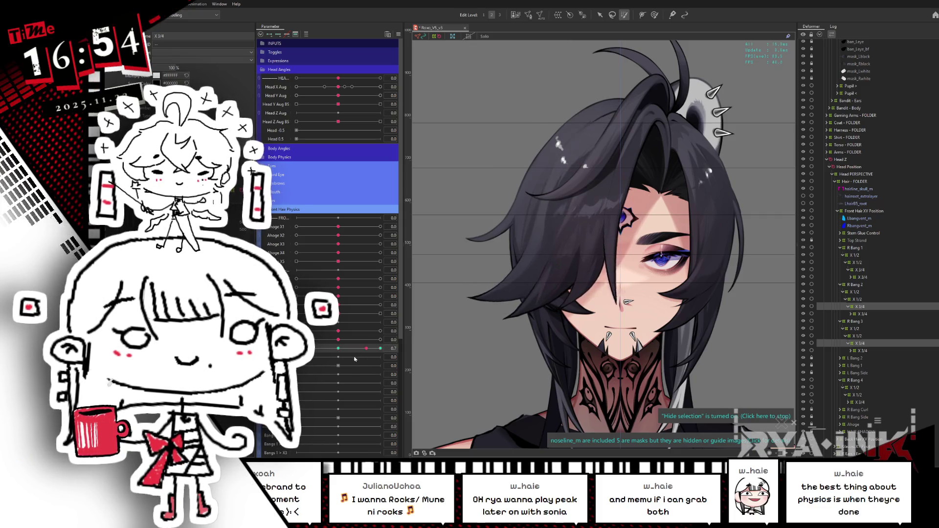
left_click_drag(382, 351, 341, 352)
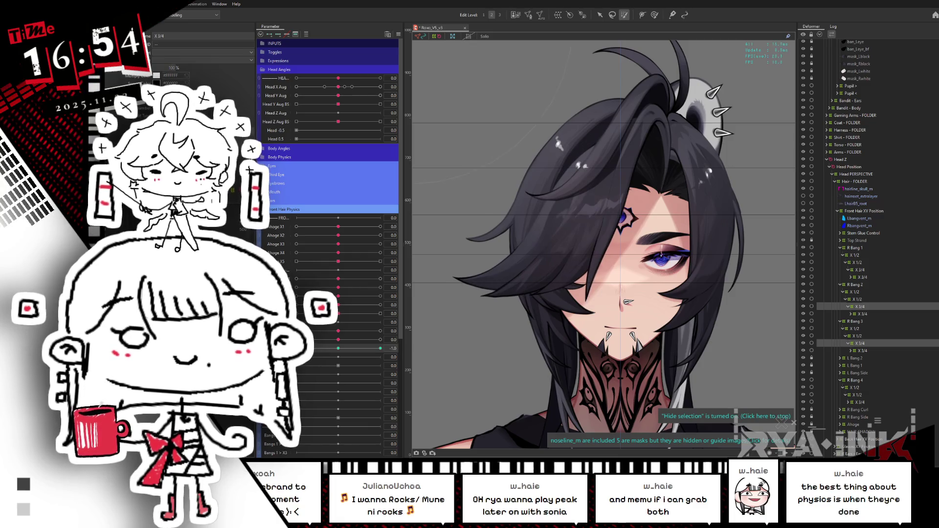
left_click(338, 351)
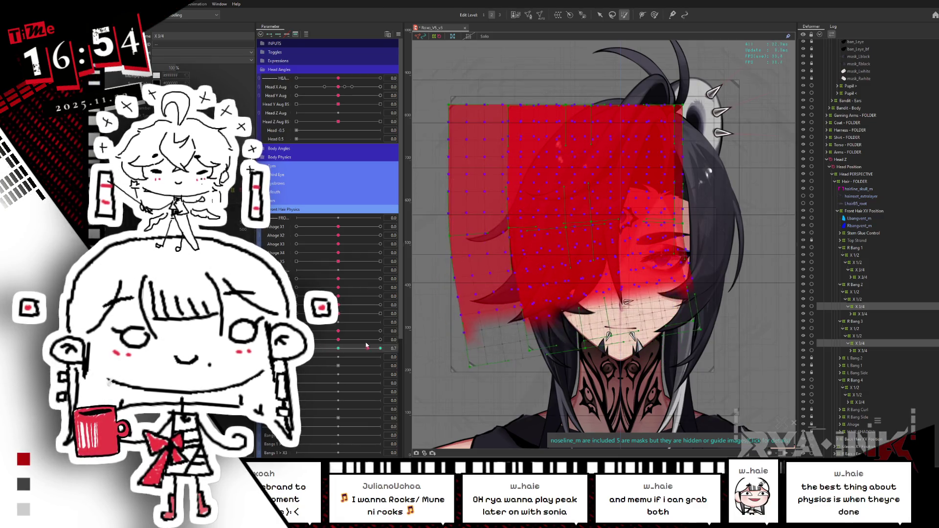
left_click(381, 349)
key("ctrl+h")
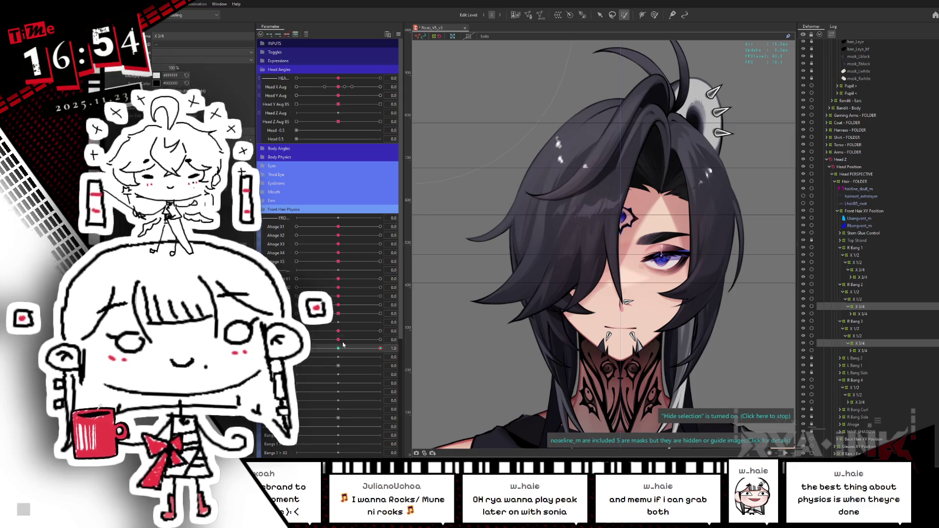
Test all three hair parameters at 1.0 and -1.0, then reset them to 0
left_click(381, 339)
left_click(381, 331)
left_click(296, 331)
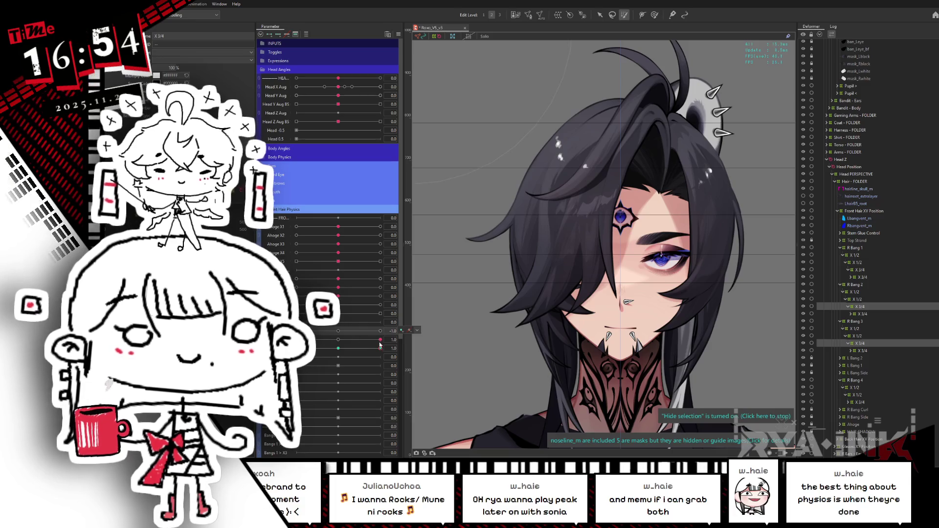
left_click(296, 340)
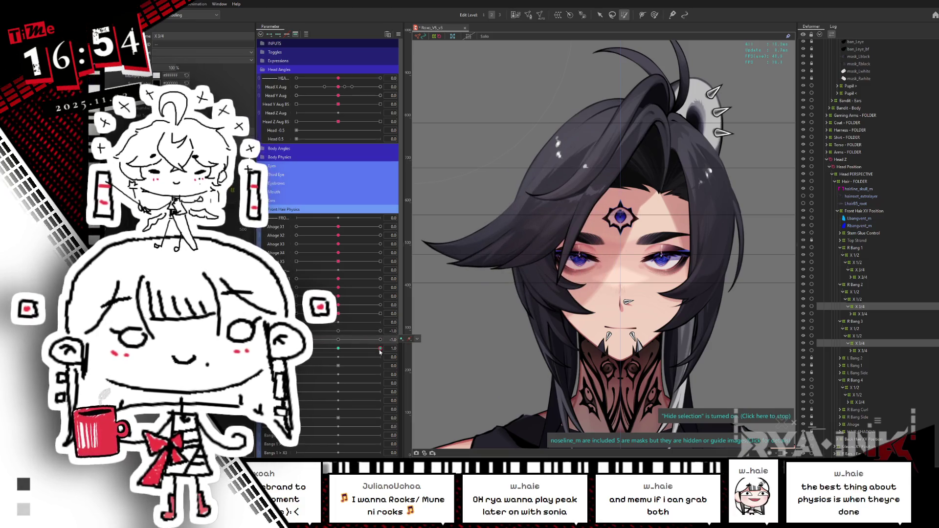
left_click(296, 348)
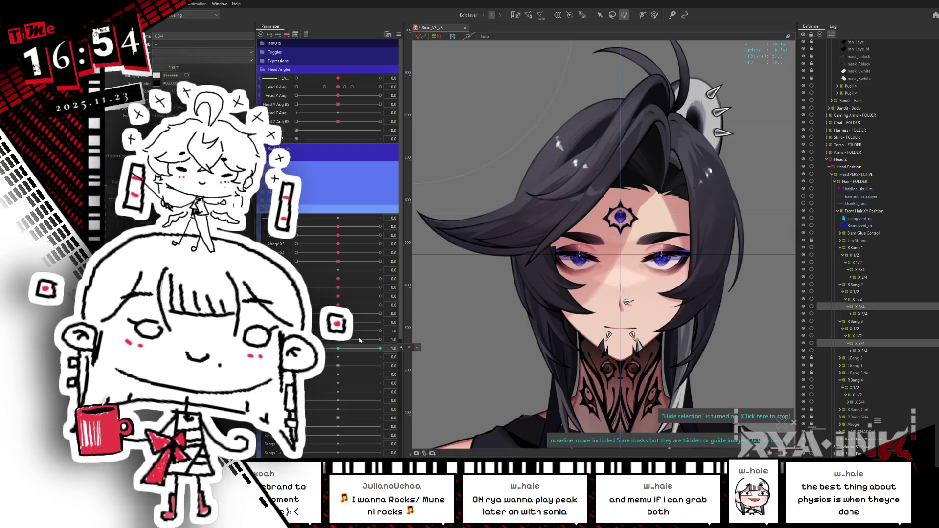
left_click(339, 335)
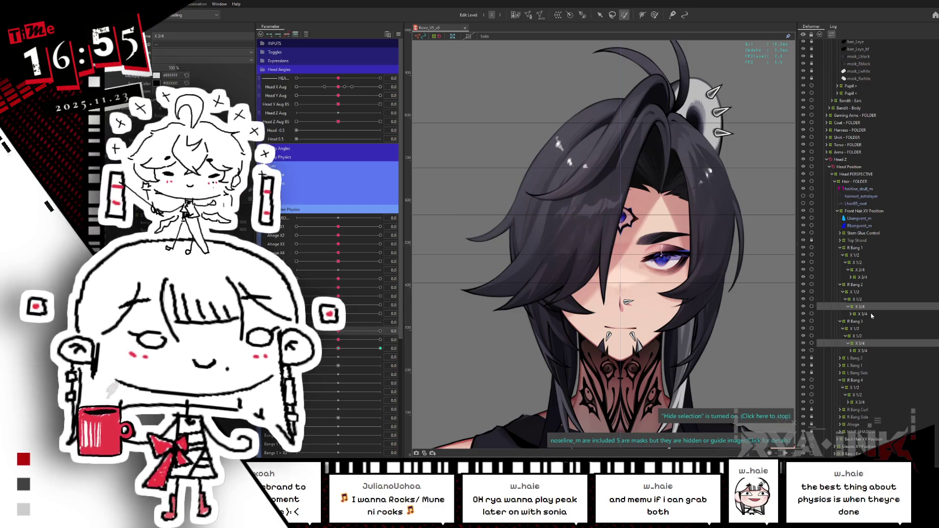
left_click(860, 403)
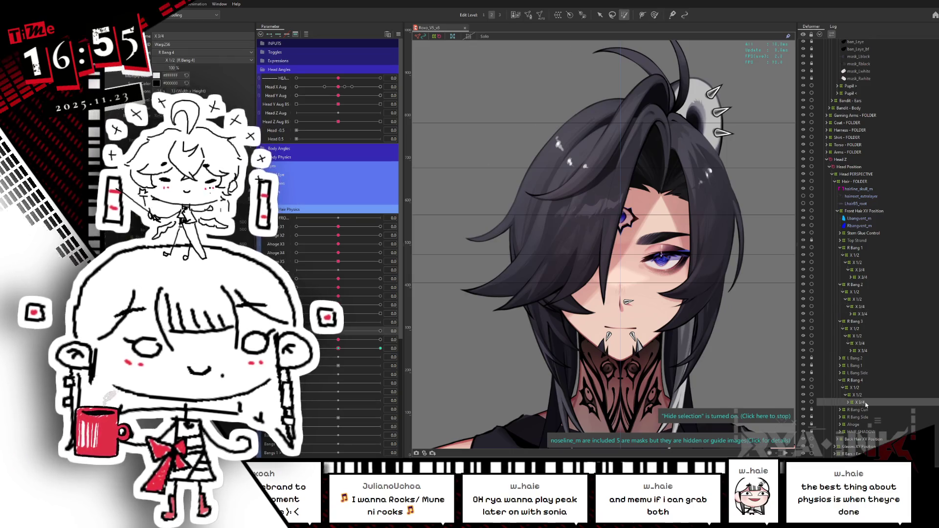
Key R Bang 4's X 3/4 deformer at front hair parameter 1.0, undoing a stray distortion and previewing
left_click(338, 348)
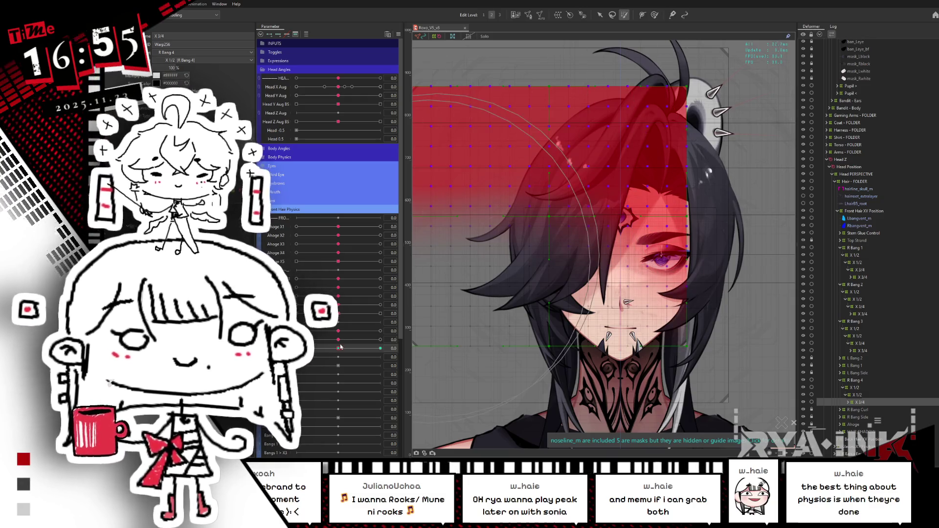
left_click_drag(338, 348, 380, 348)
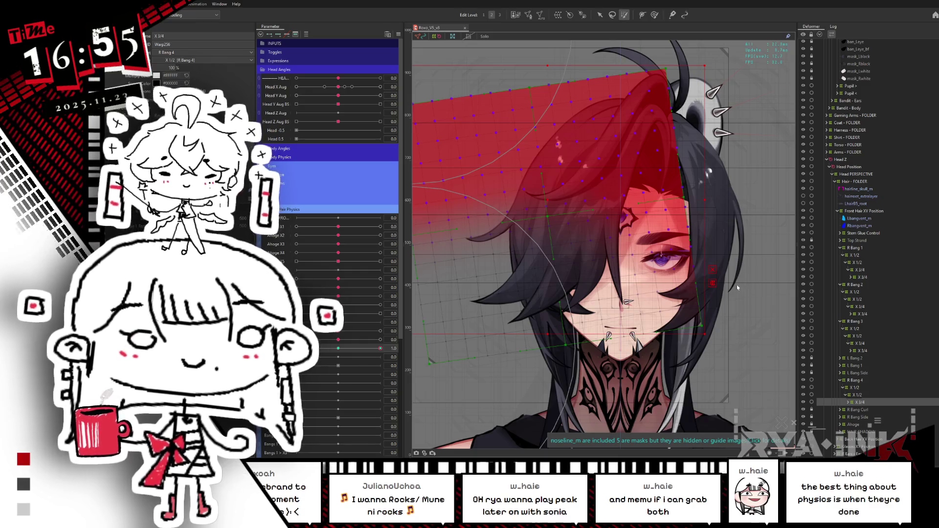
key("ctrl+z")
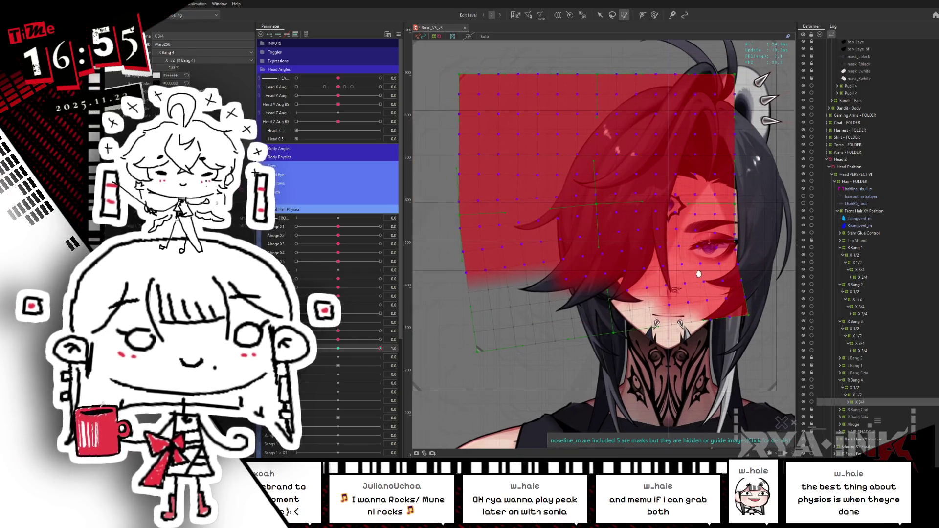
key("ctrl+h")
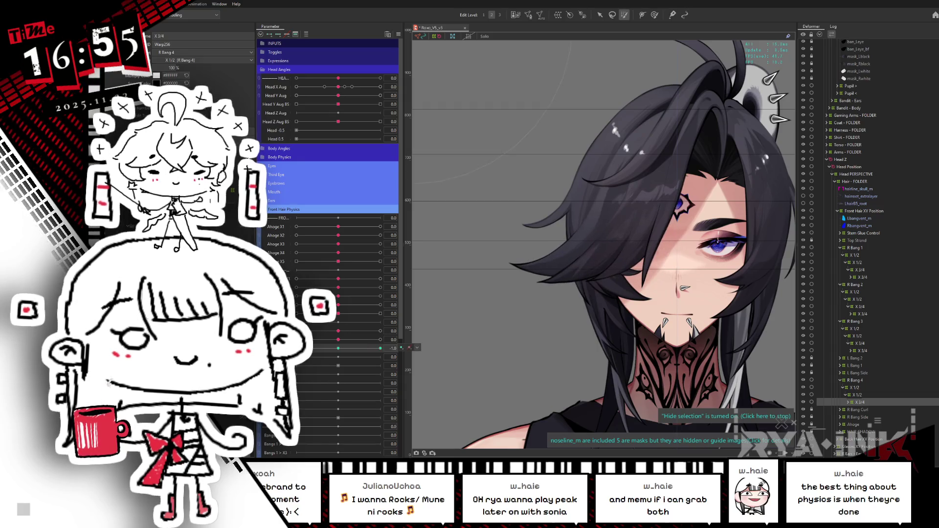
left_click(766, 417)
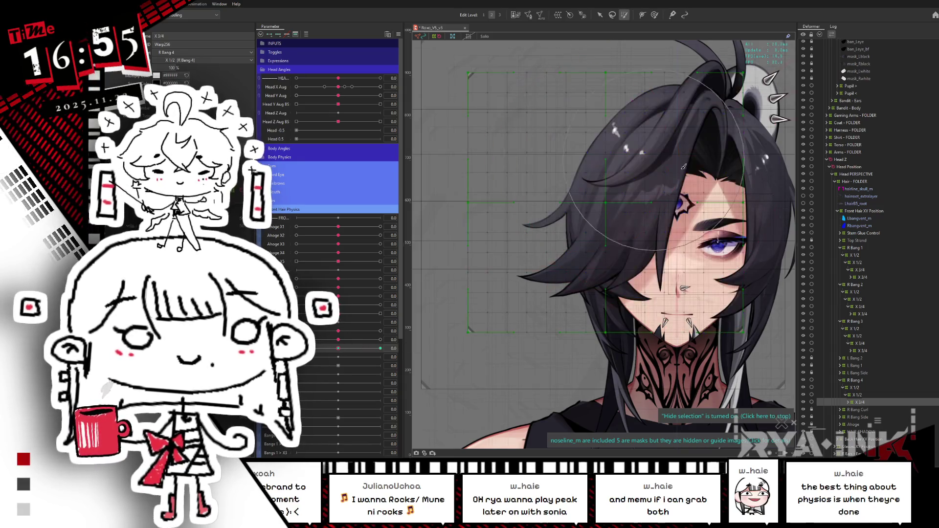
Set the -1.0 key and swing the bangs between -1.0 and 1.0 to check both poses
left_click_drag(340, 350, 296, 349)
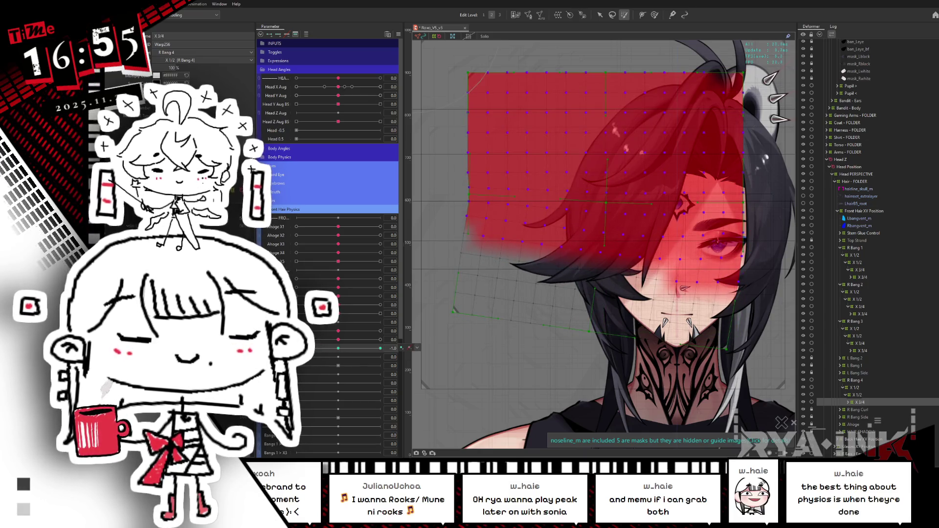
left_click_drag(297, 349, 434, 334)
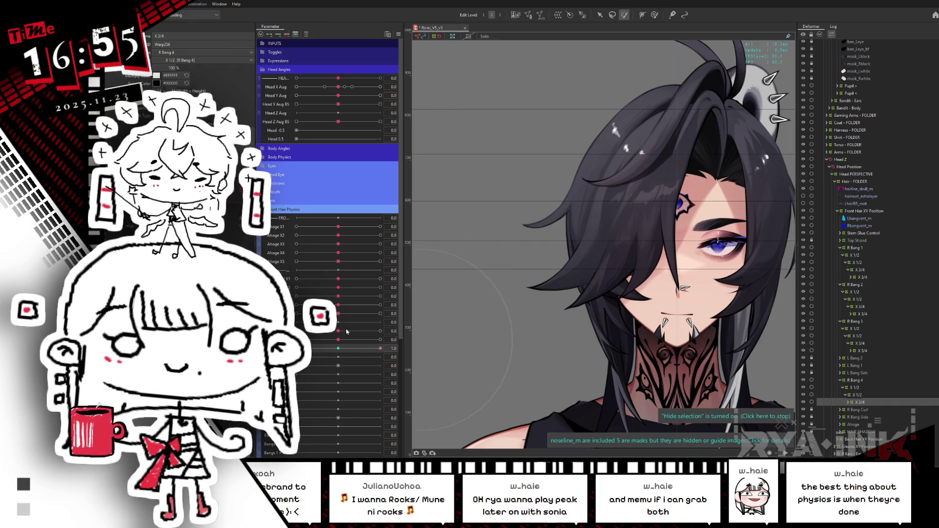
left_click_drag(342, 351, 296, 348)
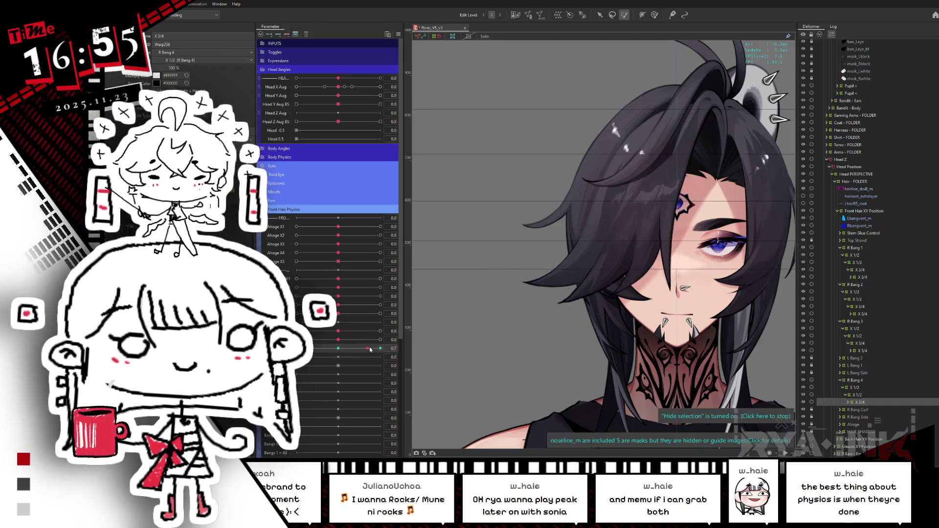
left_click(381, 348)
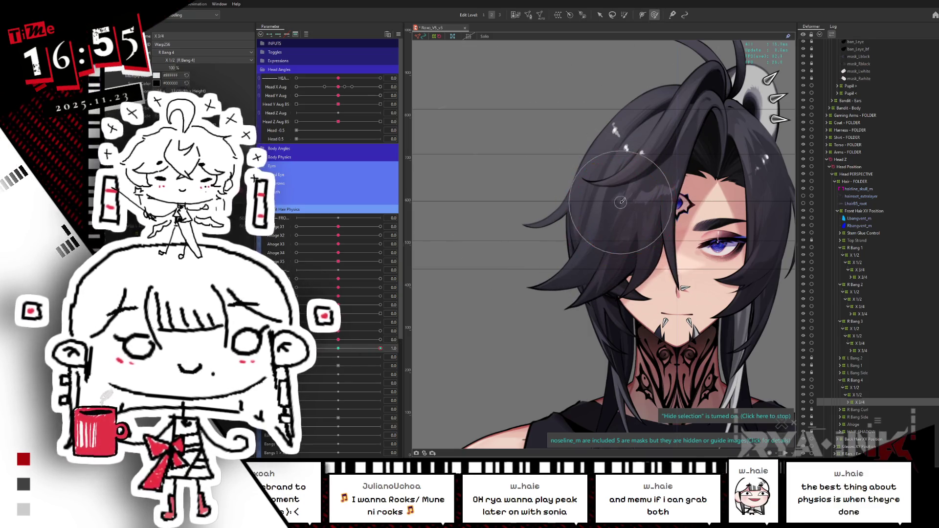
Swing the front-hair parameter from -1.0 to 1.0, briefly adding R Bang 3's X 3/4 deformer to the selection
left_click(297, 348)
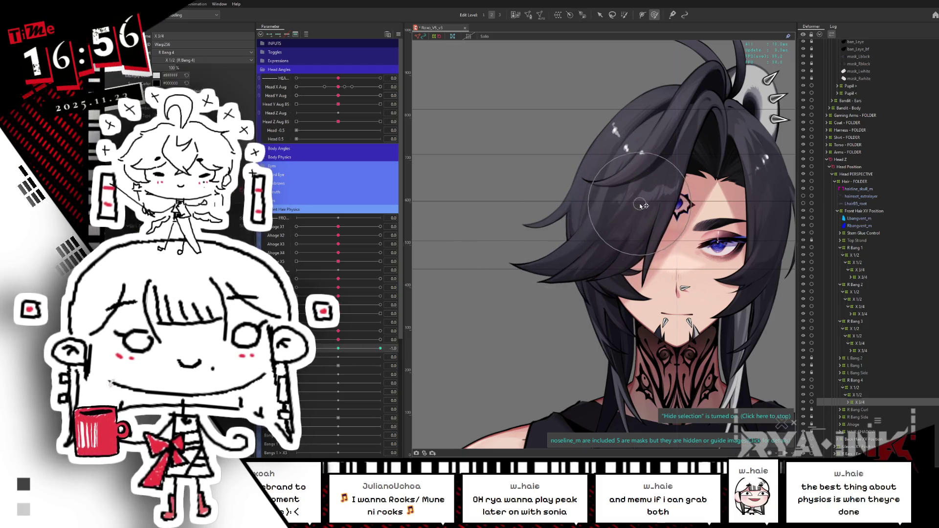
left_click_drag(357, 351, 407, 337)
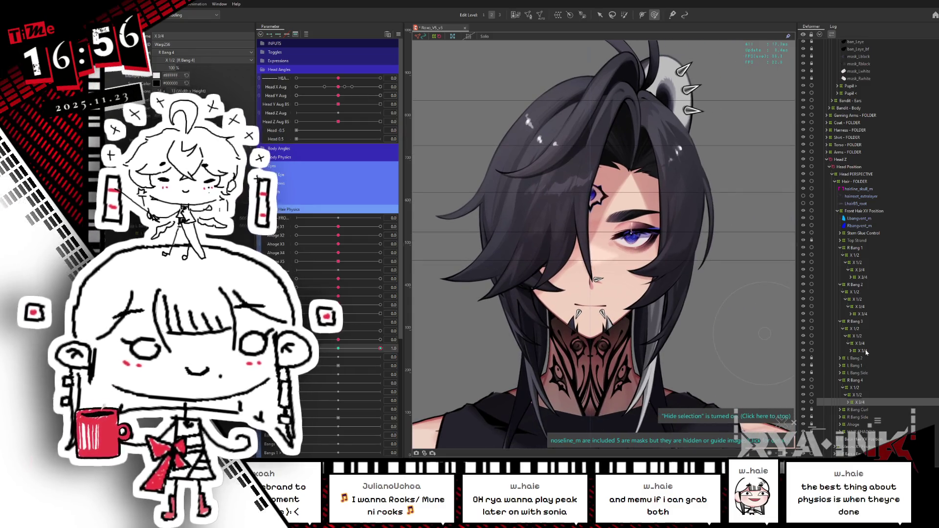
left_click(865, 351, "ctrl")
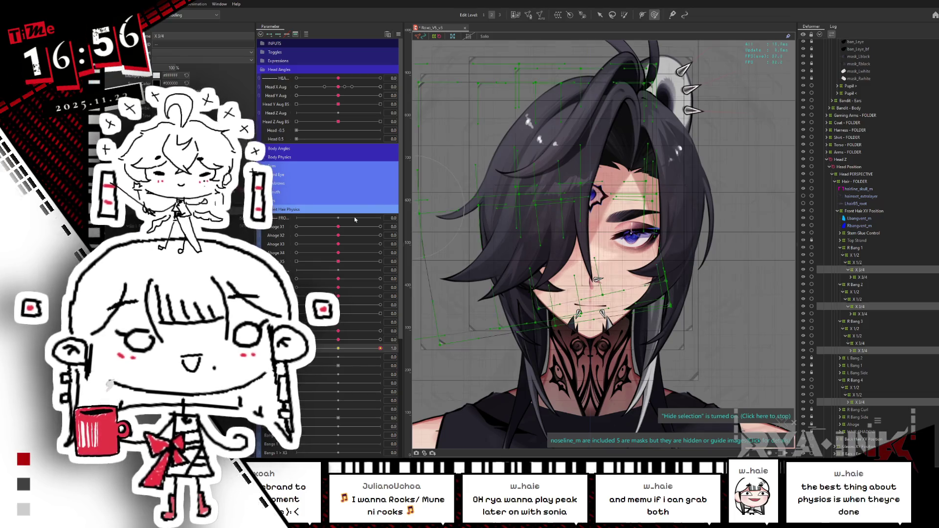
left_click(340, 350)
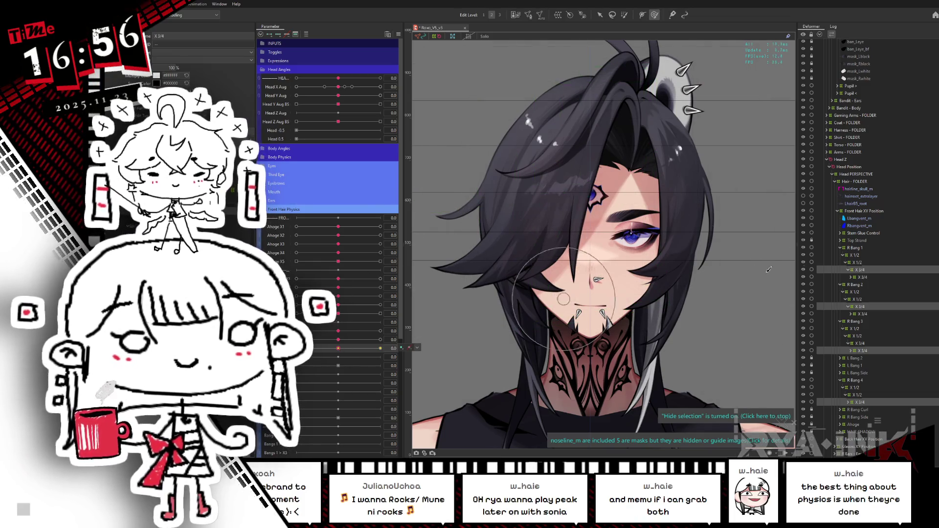
left_click(865, 350, "ctrl")
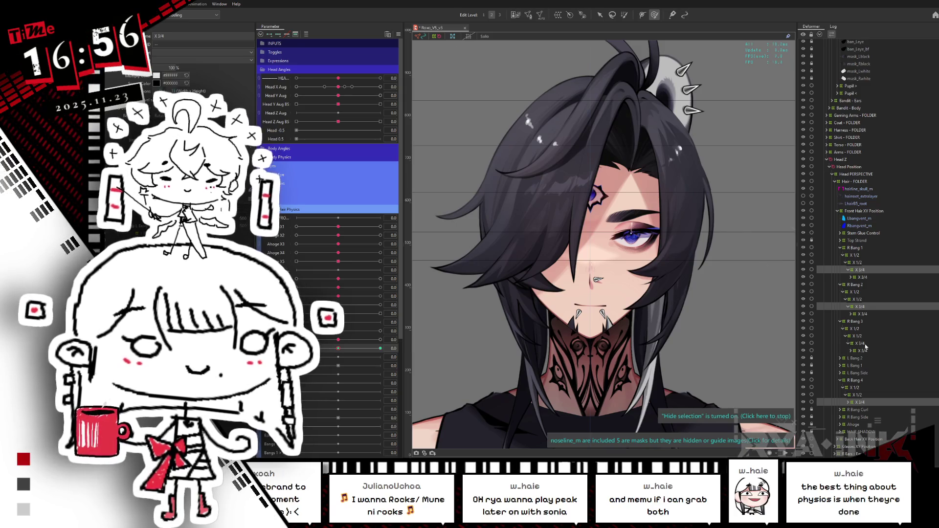
left_click_drag(338, 350, 380, 349)
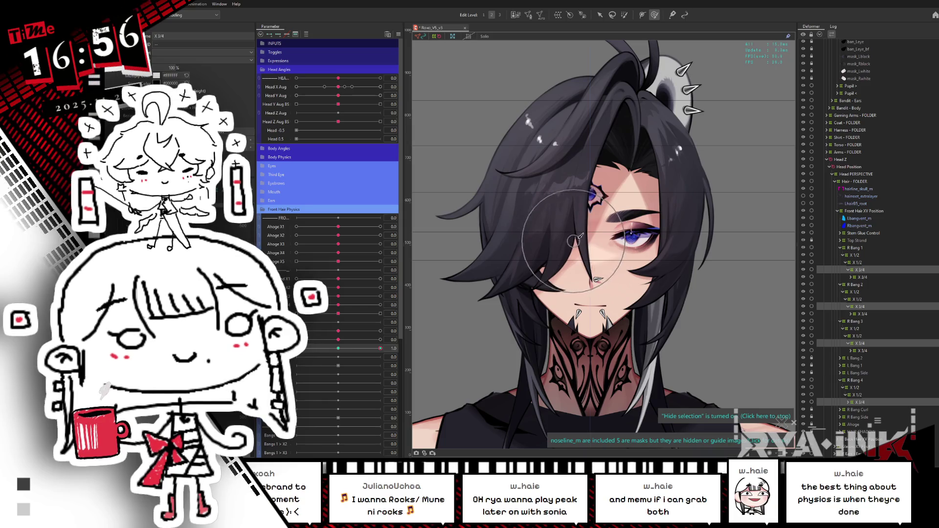
Check the bangs at 0.7, -1.0 and 1.0 on the front-hair parameter, panning the model higher
left_click_drag(380, 349, 385, 348)
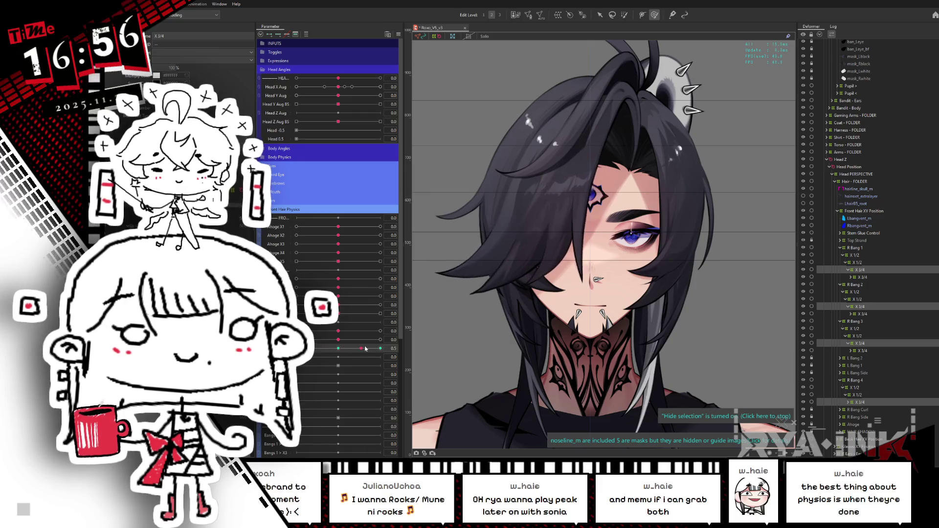
left_click_drag(636, 289, 658, 208)
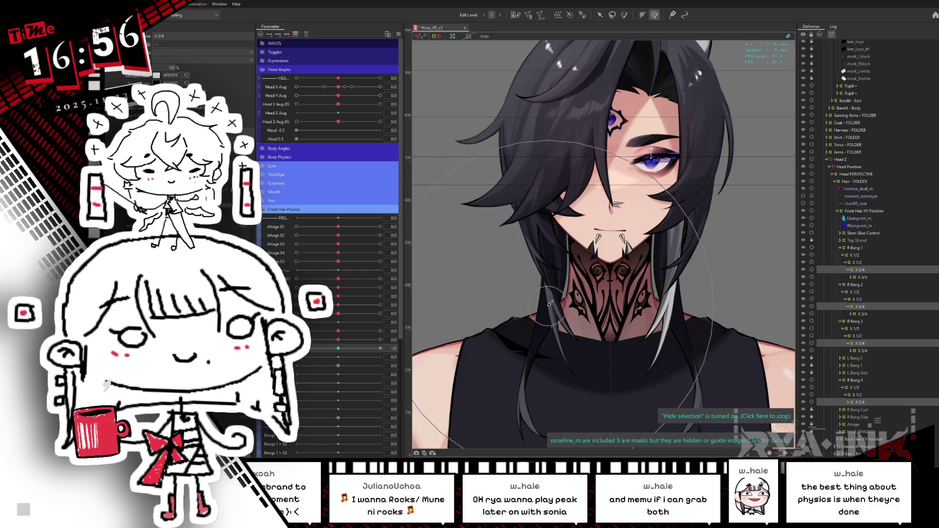
left_click_drag(339, 350, 372, 348)
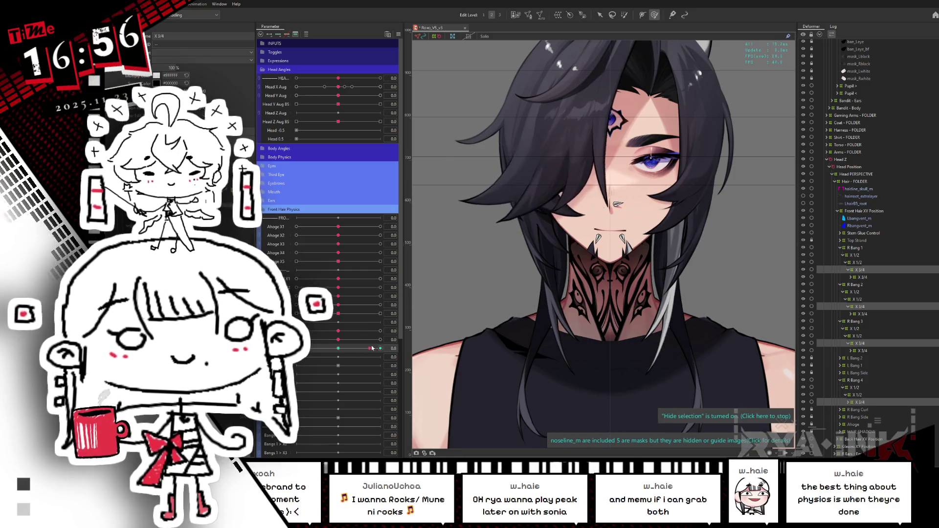
left_click(379, 349)
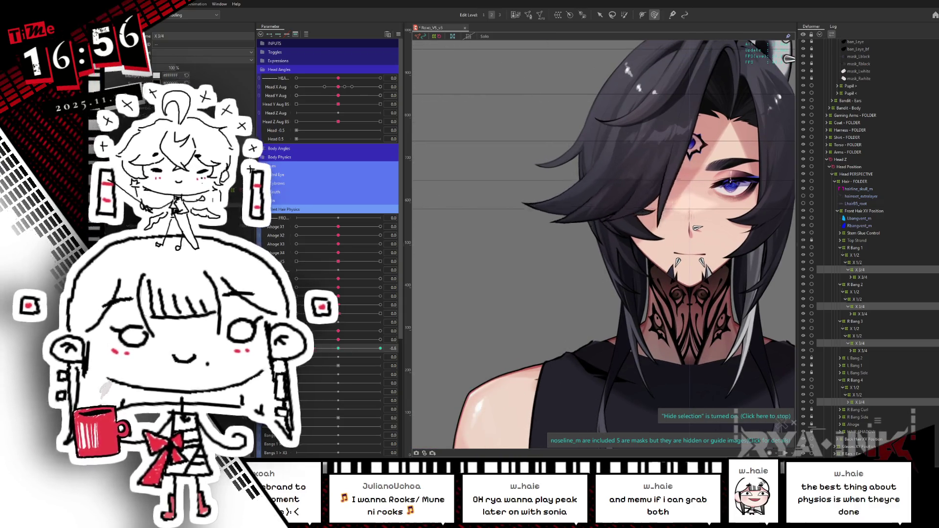
left_click(380, 349)
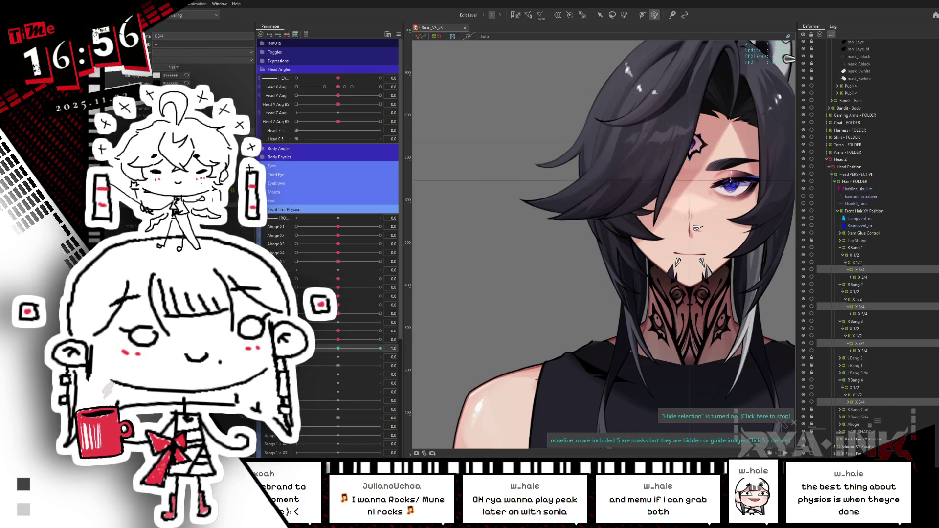
Sweep the other bang parameters and front-hair parameter to -1.0, then reset front-hair to 0
left_click_drag(394, 339, 392, 338)
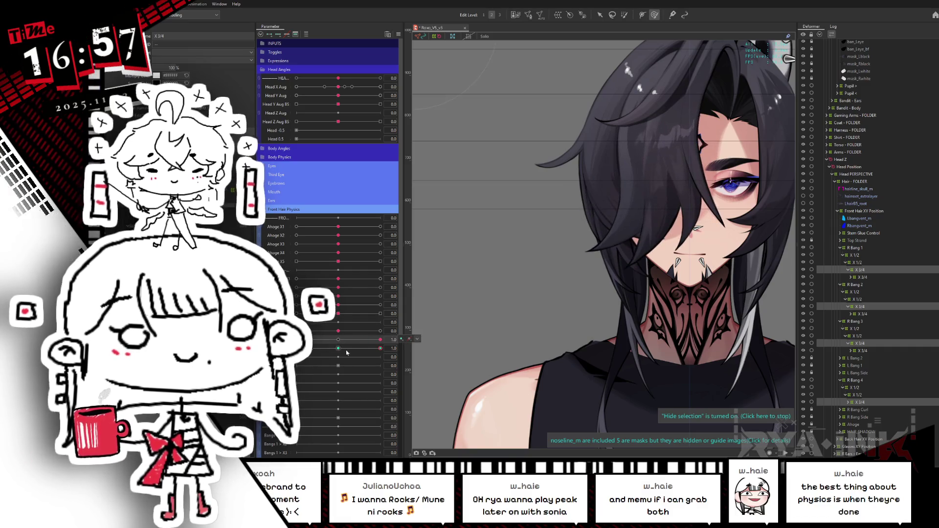
left_click_drag(338, 331, 296, 331)
left_click_drag(381, 339, 296, 340)
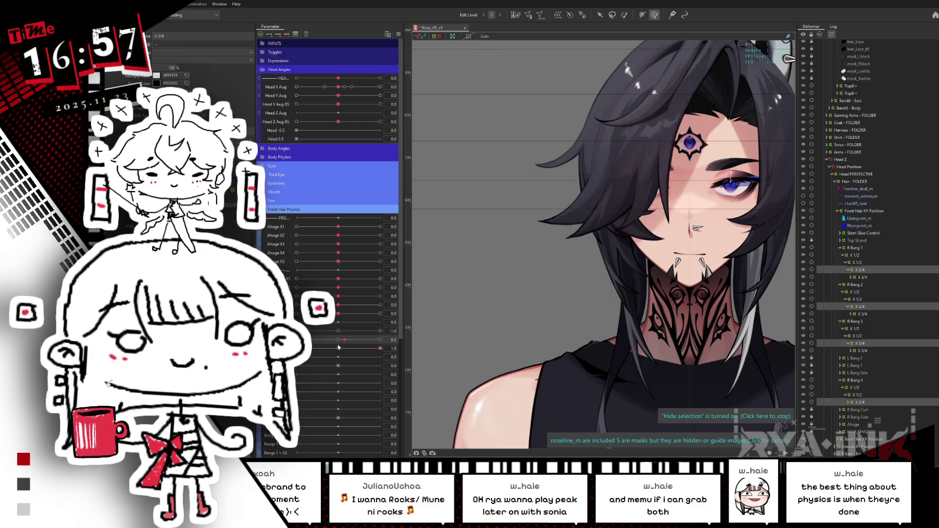
left_click_drag(375, 352, 296, 349)
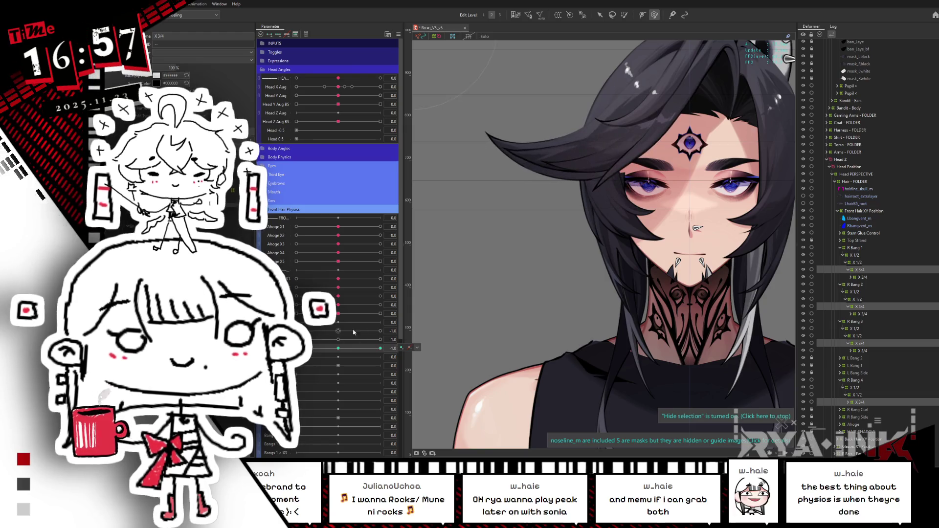
left_click(338, 350)
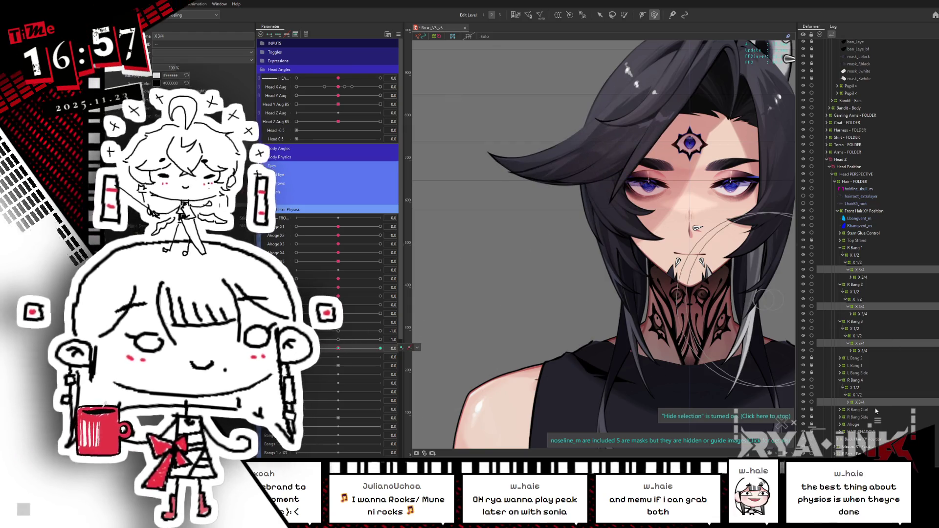
Select R Bang 4's X 3/4 deformer, then deselect and reselect the warp deformer
left_click(620, 289)
left_click(478, 240)
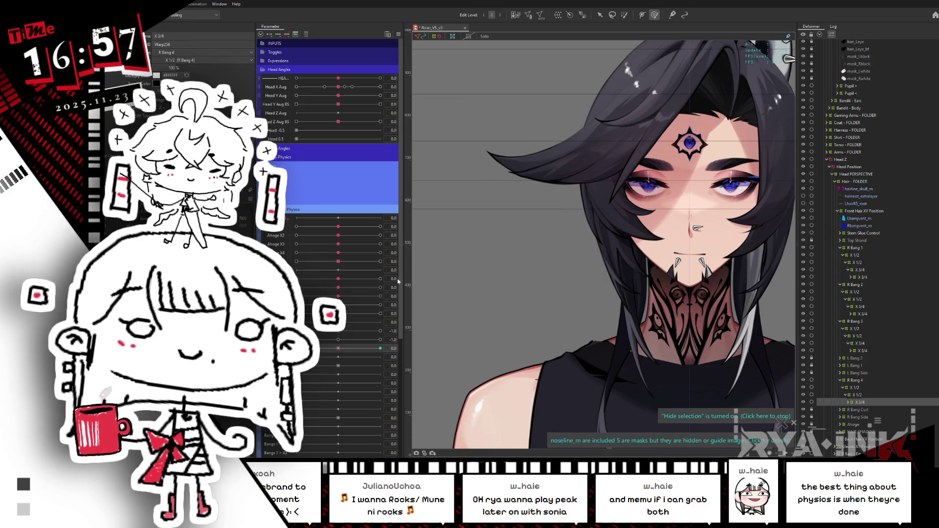
left_click(453, 323)
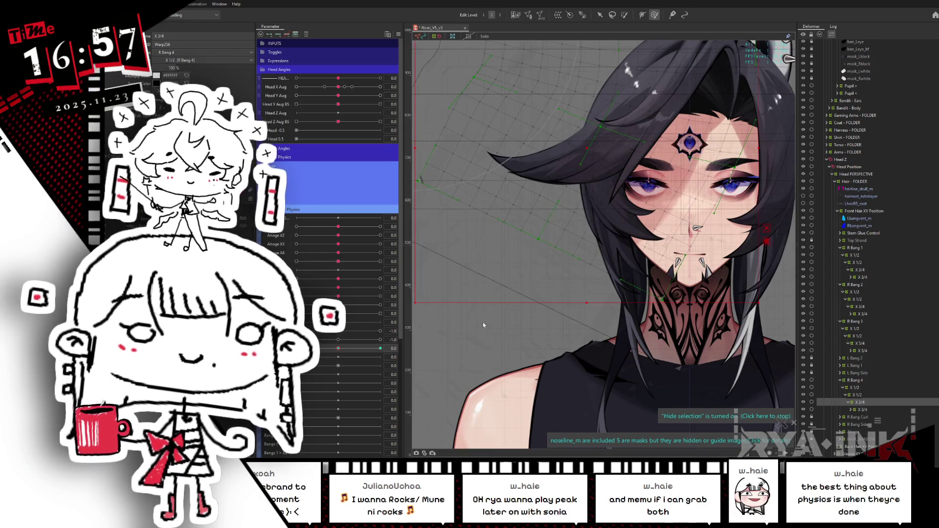
Select R Bang 4's X 1/2 and X 3/4 warp deformers
left_click(483, 322)
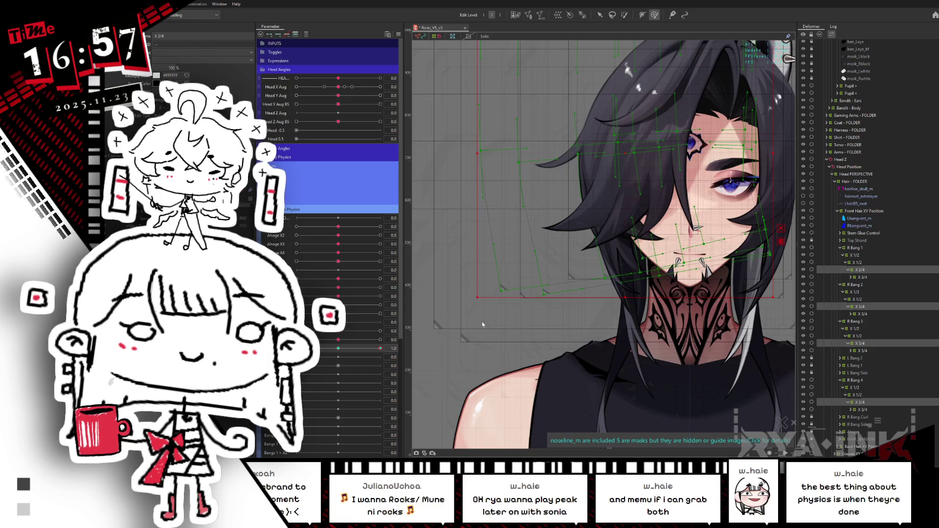
left_click(483, 324)
left_click(861, 395)
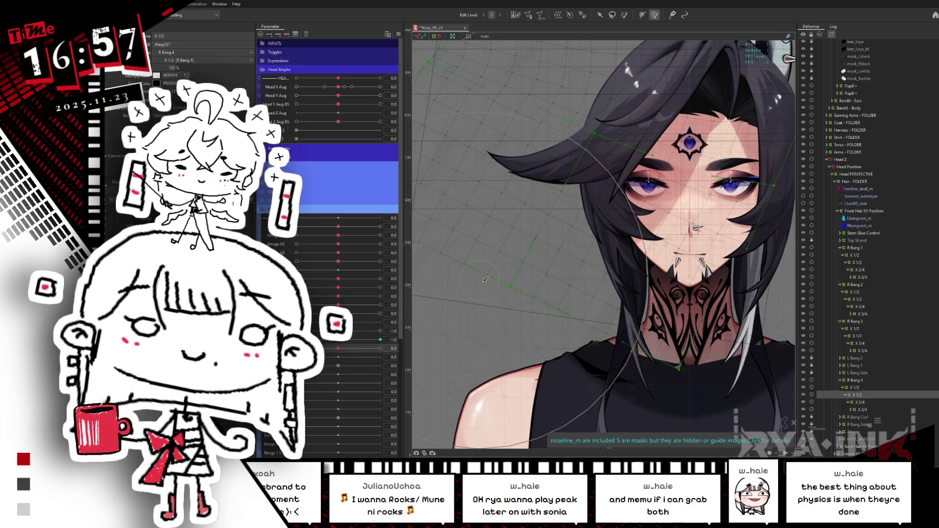
left_click(863, 402)
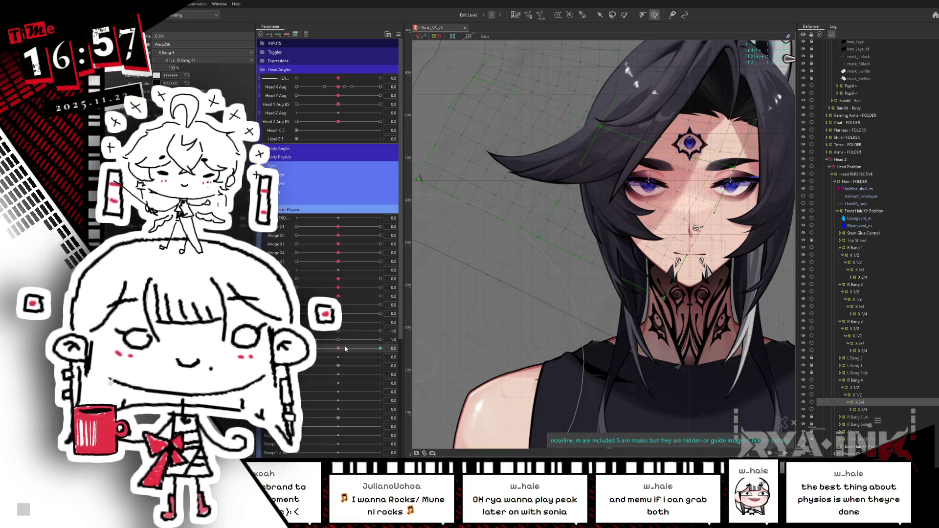
Drive front-hair to -1.0, turn the head with the top parameter at 1.0, and raise the bang parameter to 0.7
left_click_drag(332, 348, 297, 349)
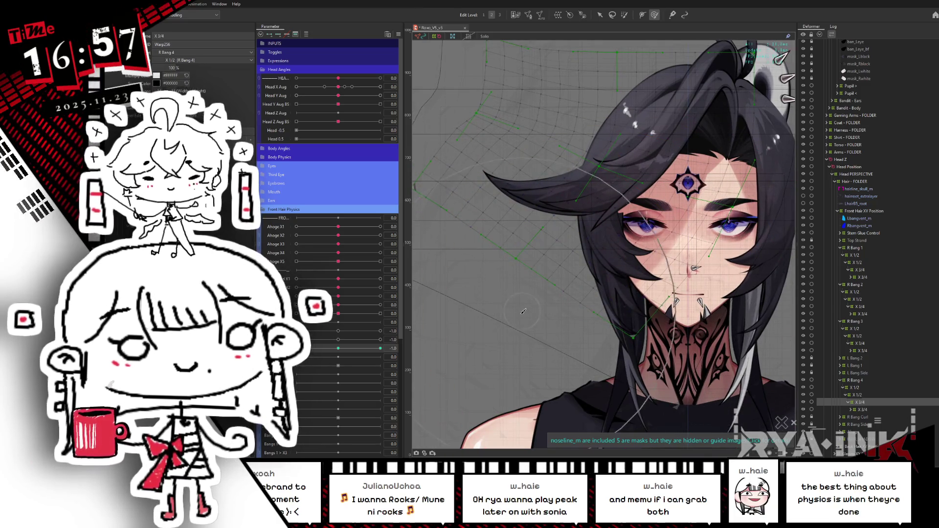
left_click_drag(446, 270, 468, 259)
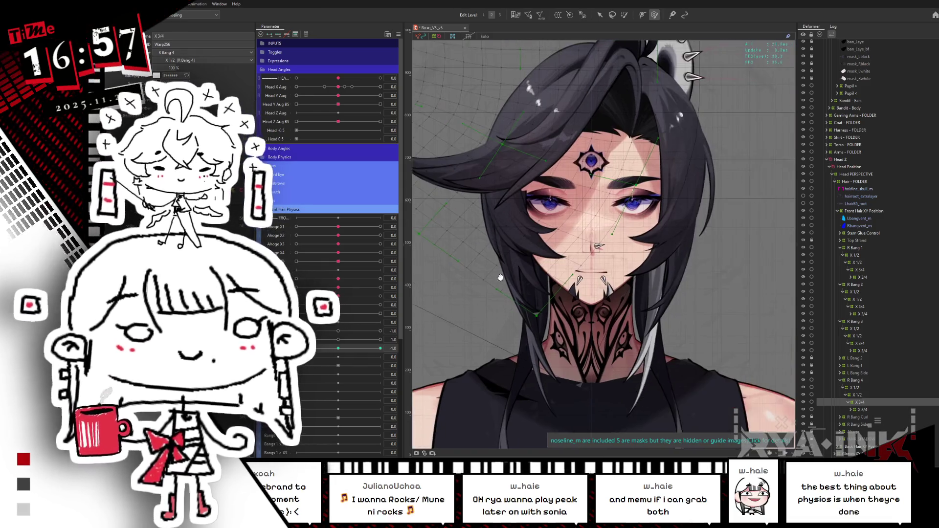
left_click(380, 331)
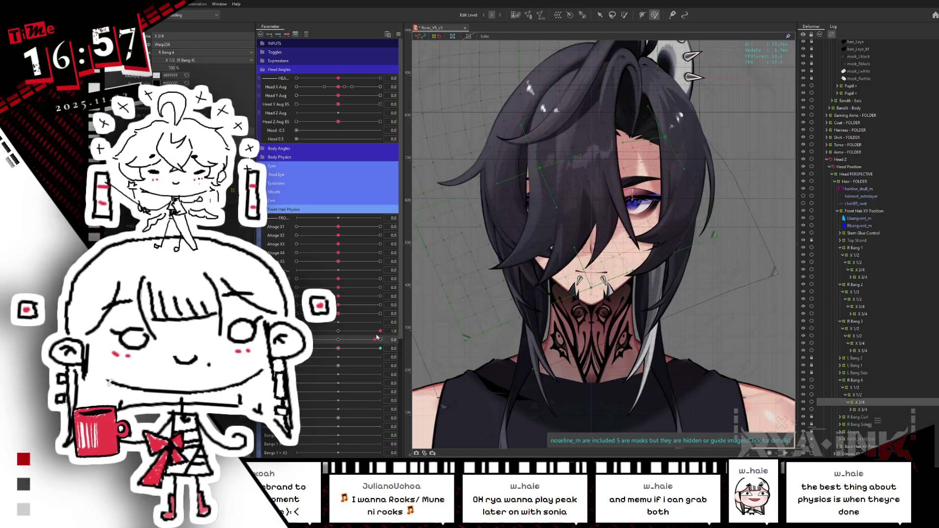
left_click_drag(338, 340, 380, 339)
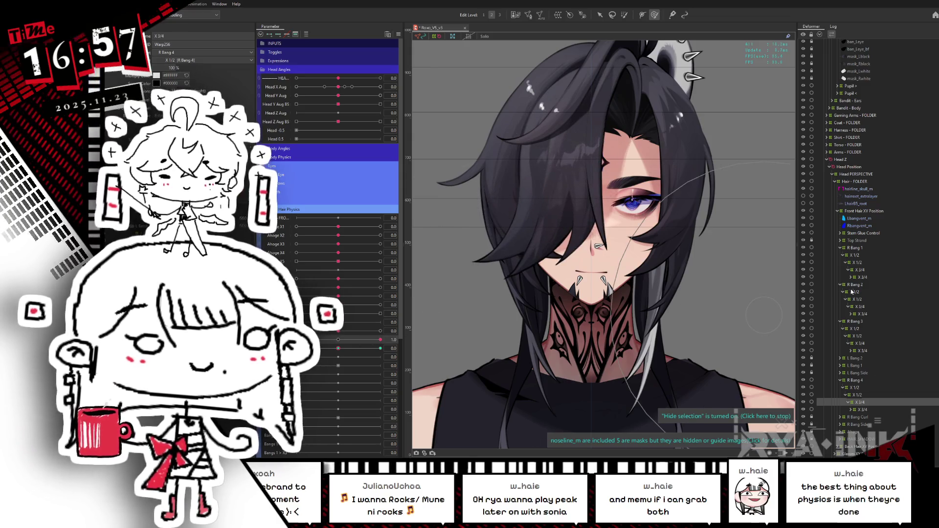
left_click(858, 263)
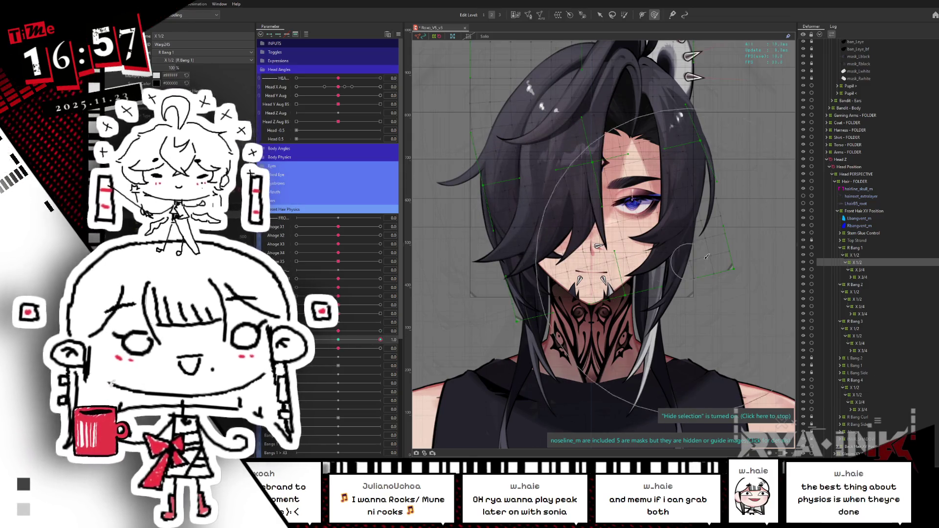
Swing R Bang 1's bang parameter from 0 to maximum and -0.7, then push front-hair to maximum
left_click(338, 340)
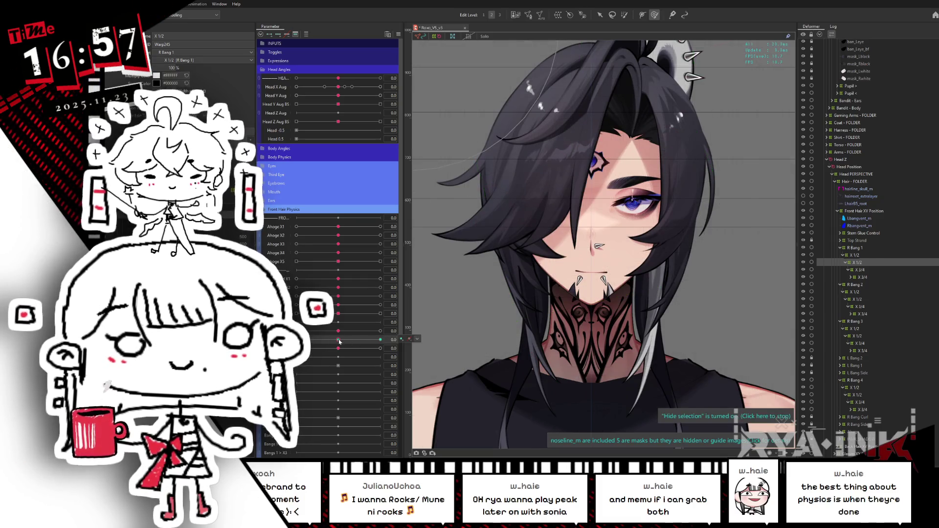
left_click_drag(339, 339, 381, 340)
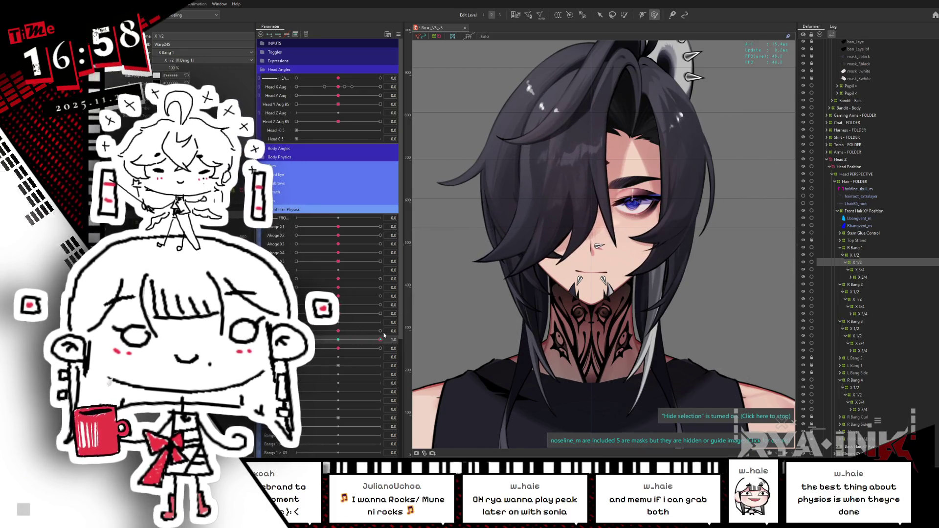
left_click_drag(343, 341, 308, 340)
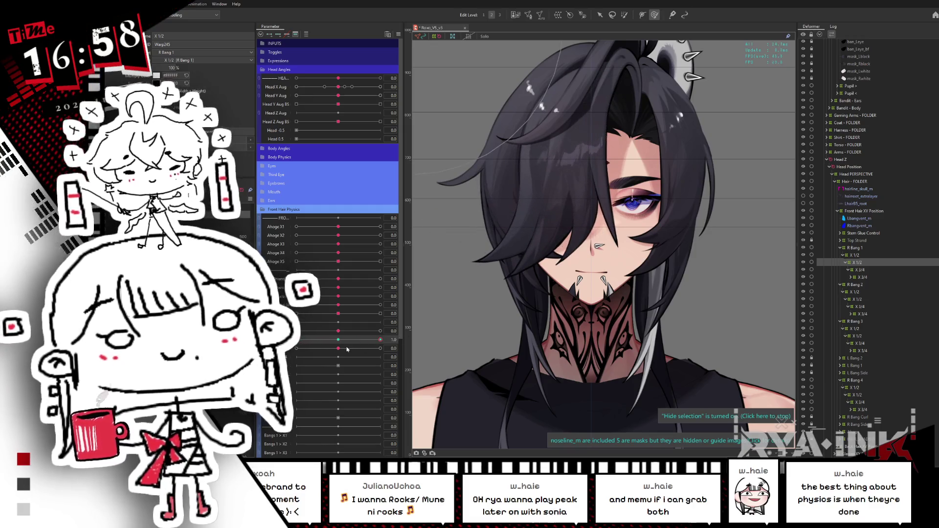
left_click_drag(347, 349, 381, 348)
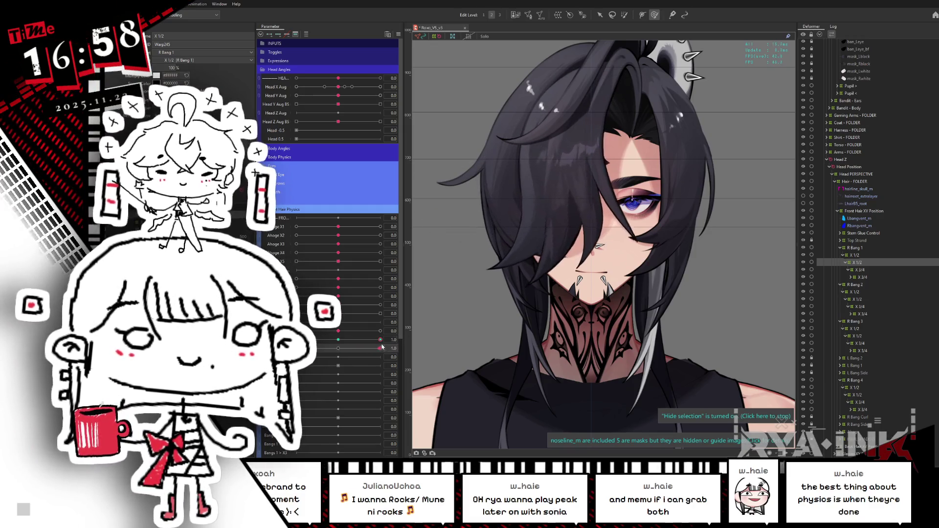
left_click(648, 217)
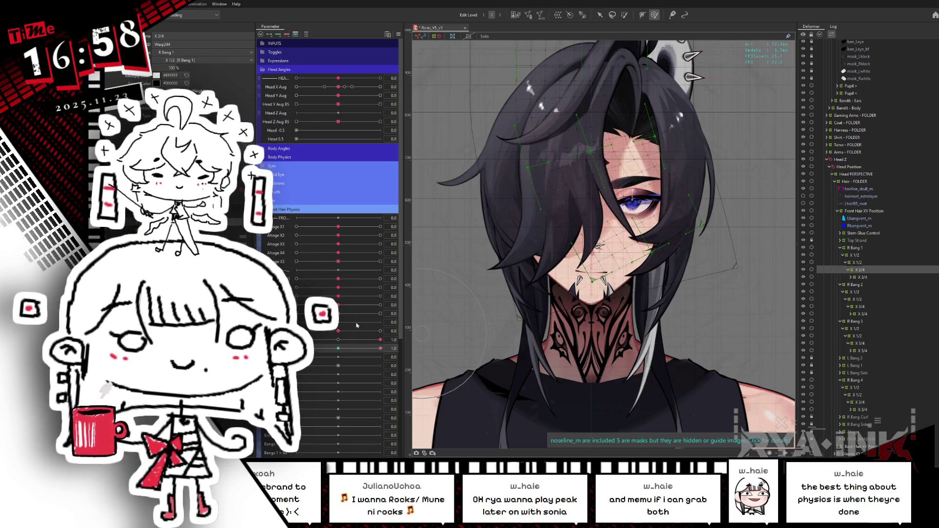
Set the top parameter to 1.0 with the grid hidden, upright the head, and swing the front hair to -1.0
left_click(380, 331)
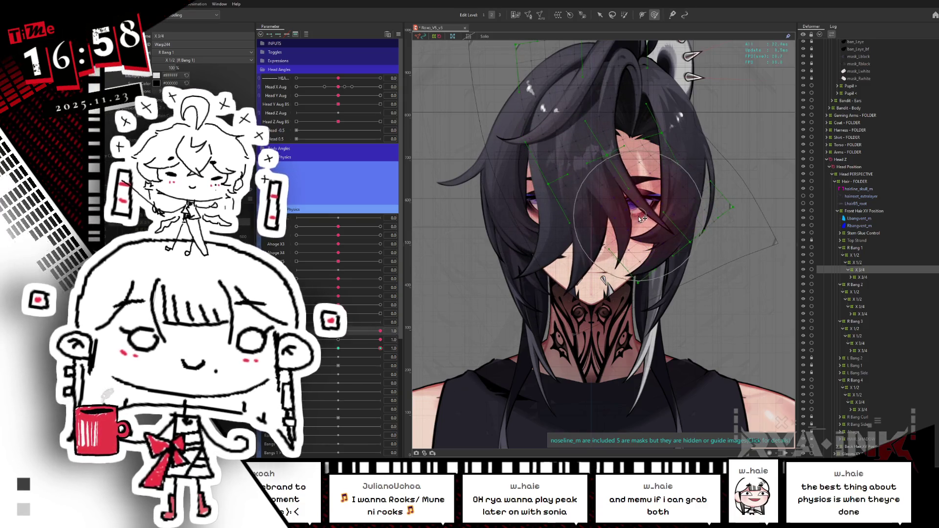
key("ctrl+h")
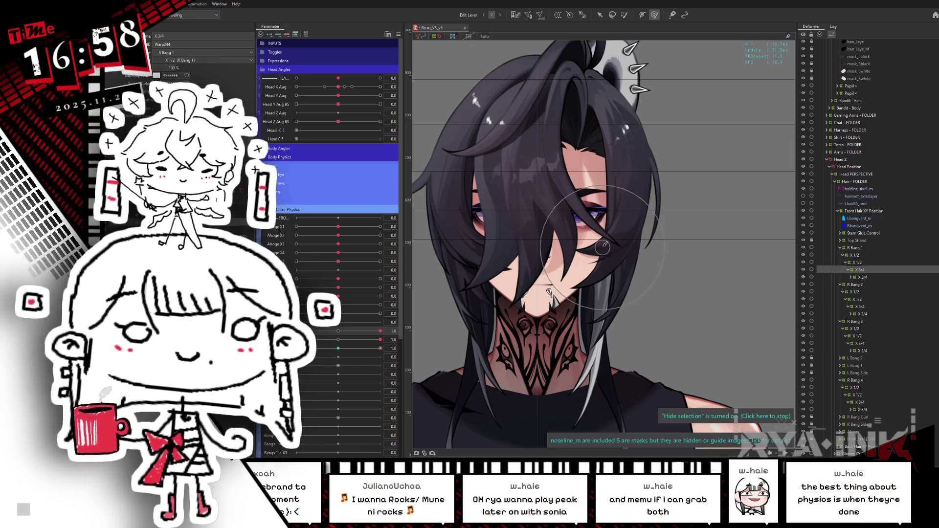
left_click(342, 339)
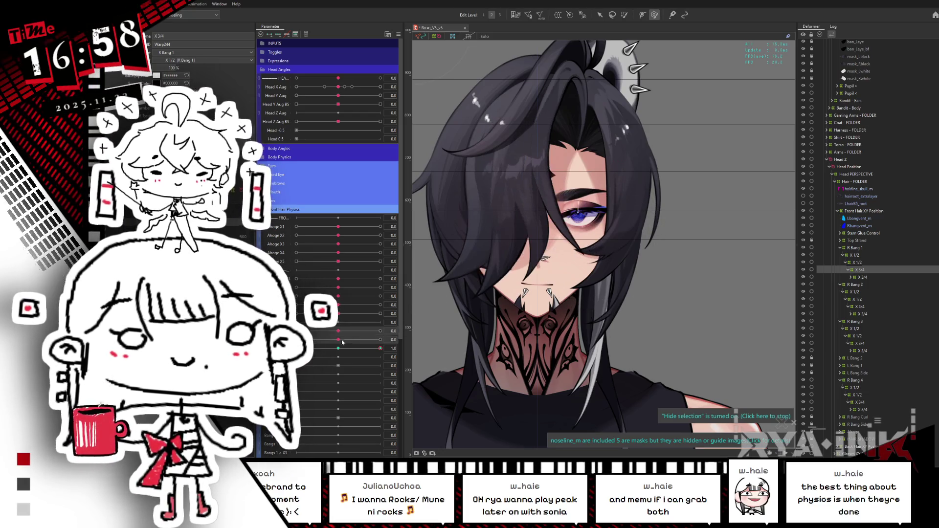
left_click_drag(349, 349, 296, 348)
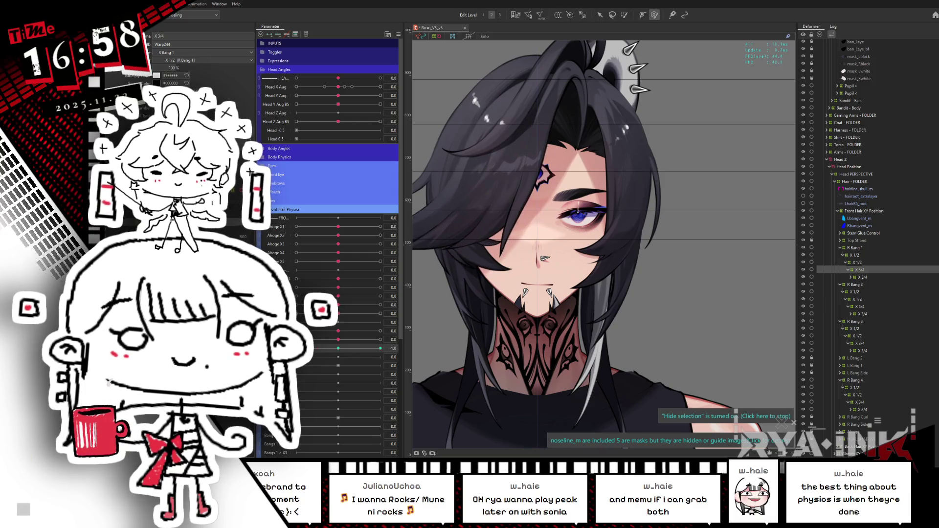
Reset the hair parameters to 0, retest the swing over the left eye, let it rest, and save
left_click(338, 348)
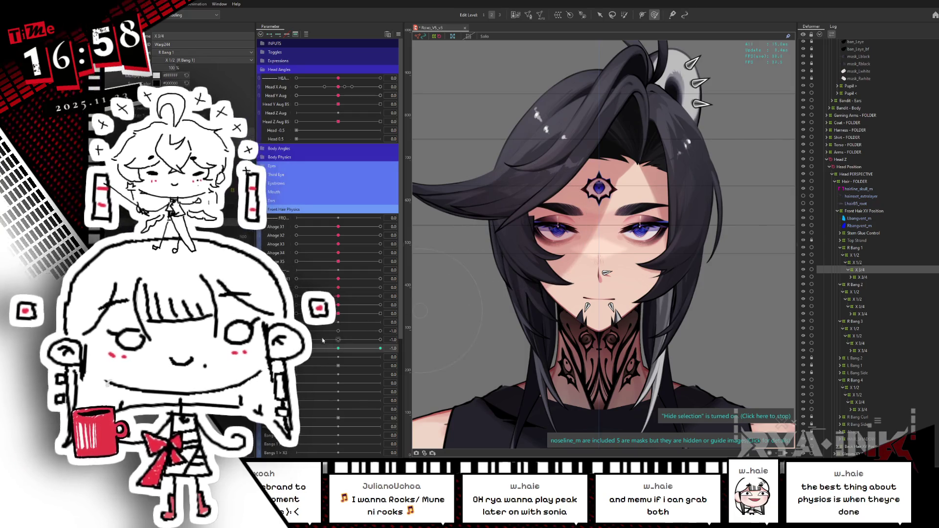
left_click(340, 341)
mouse_move(341, 347)
left_mouse_down()
mouse_move(364, 349)
mouse_move(297, 348)
left_mouse_up()
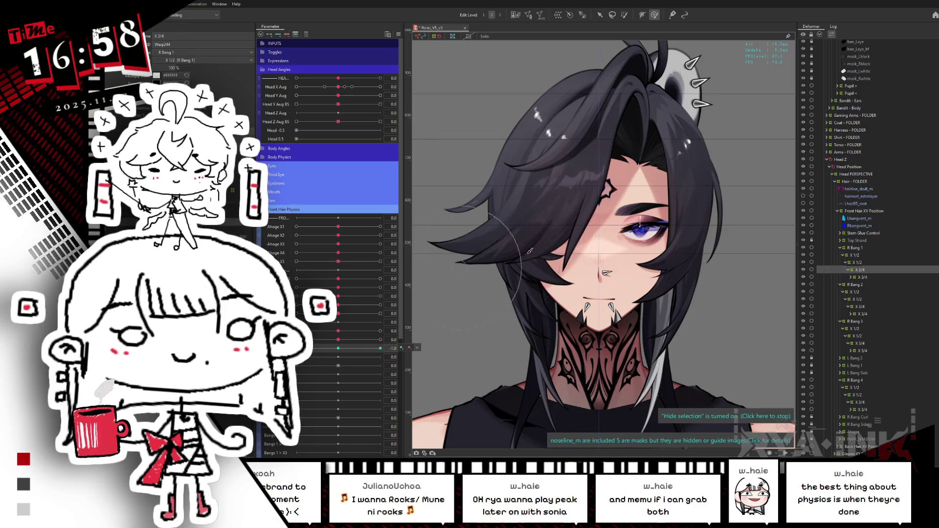
left_click(340, 348)
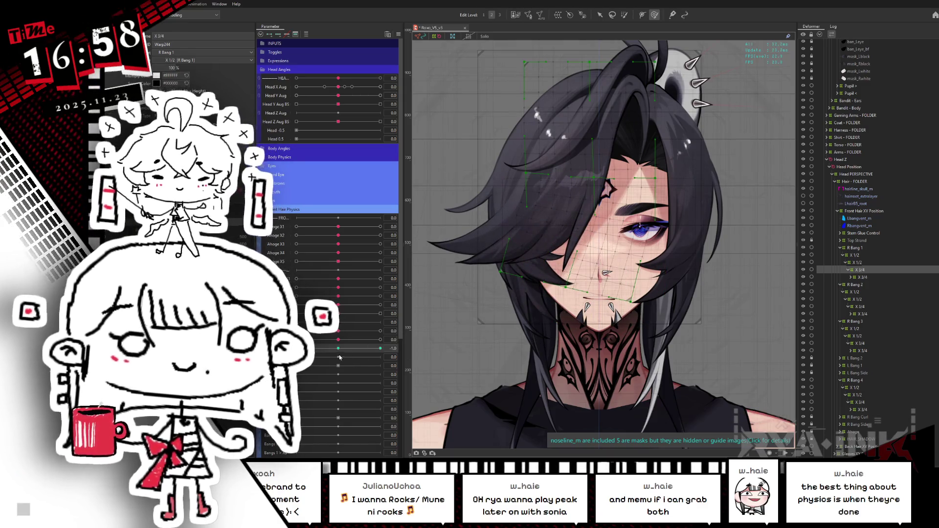
key("ctrl+s")
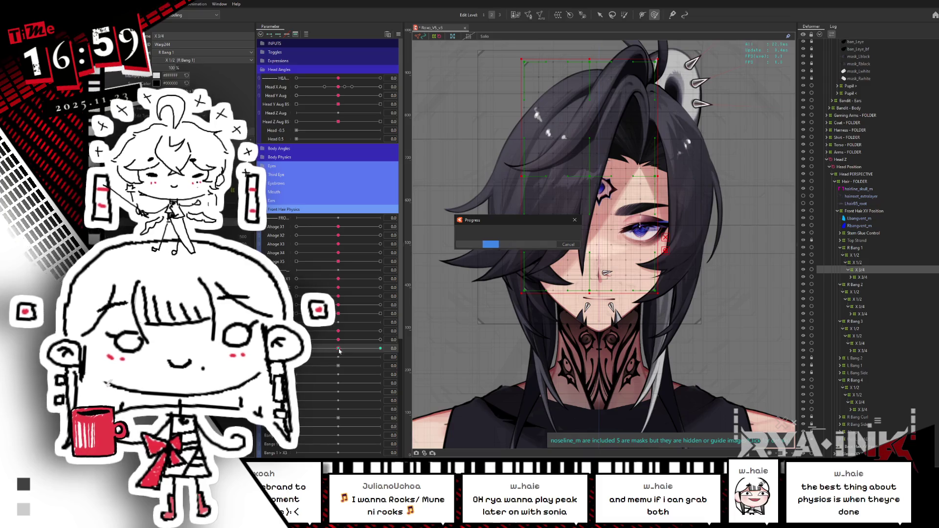
Add the other three bang deformers to the selection
left_click(860, 343, "ctrl")
left_click(859, 402, "ctrl")
left_click(859, 307, "ctrl")
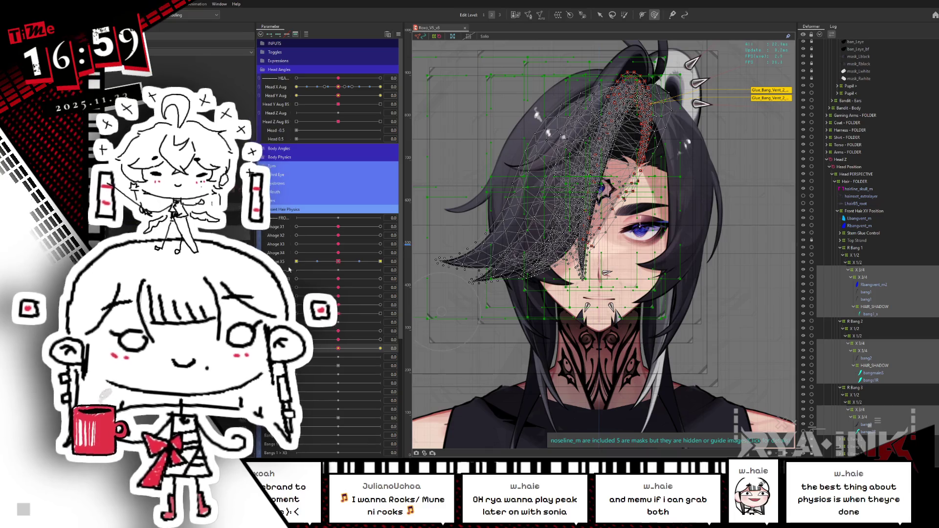
Move the Ahoge X5 keys onto the Bangs 1 < X5 parameter and bring up the physics settings
left_click(402, 261)
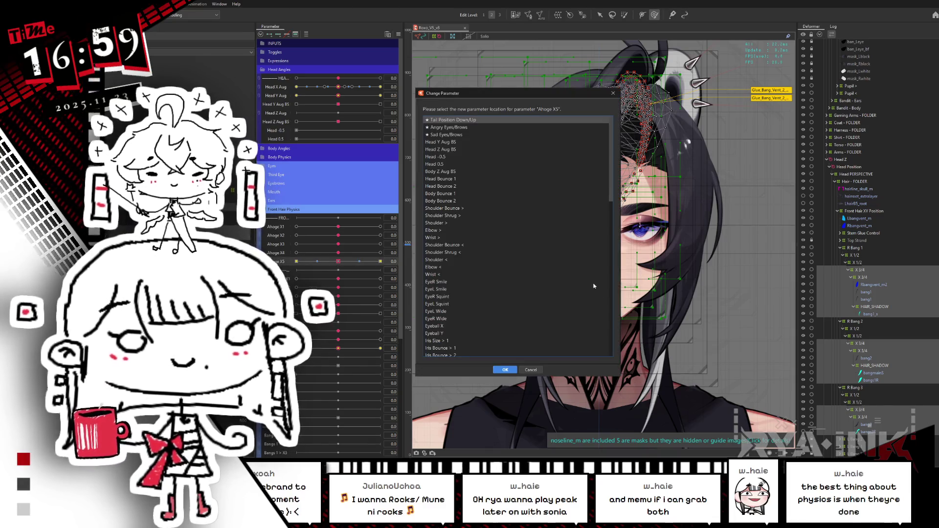
left_click_drag(612, 153, 611, 235)
scroll(457, 270, "down", 10)
left_click(454, 266)
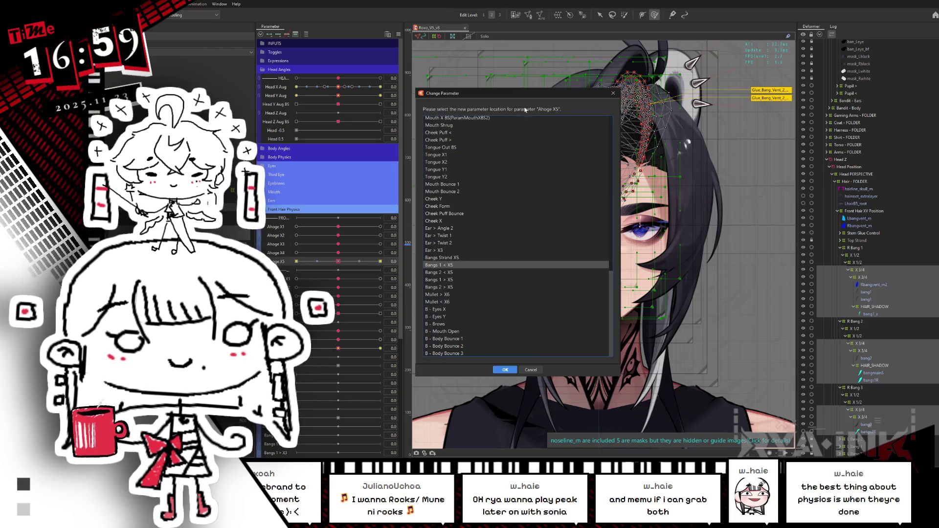
left_click_drag(522, 93, 458, 68)
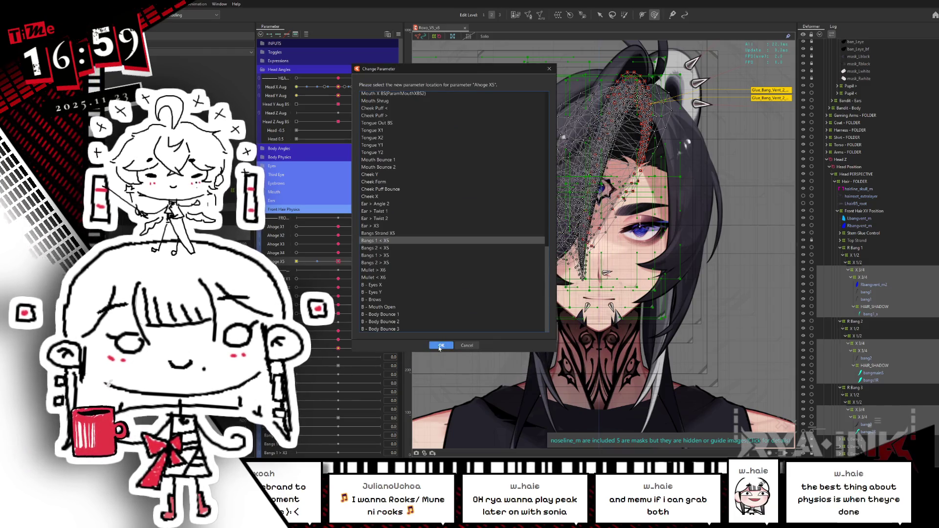
left_click(440, 346)
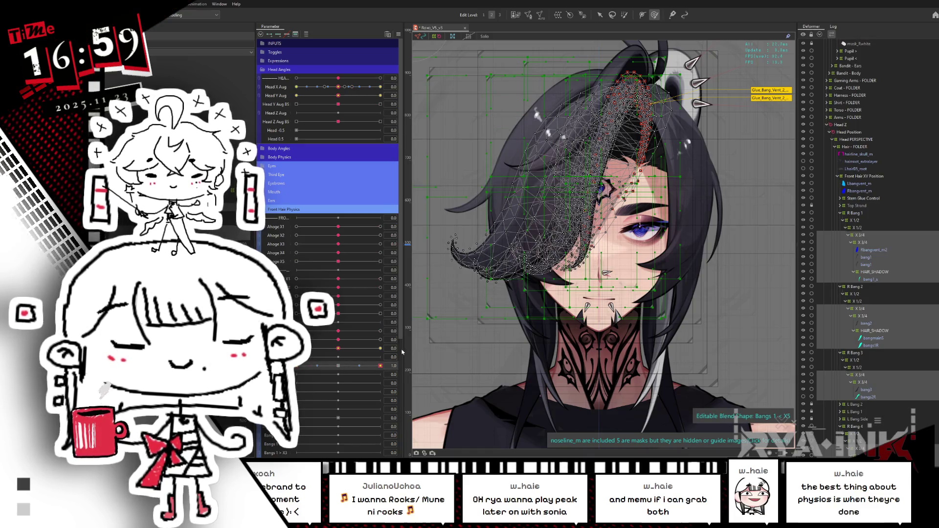
key("alt+Tab")
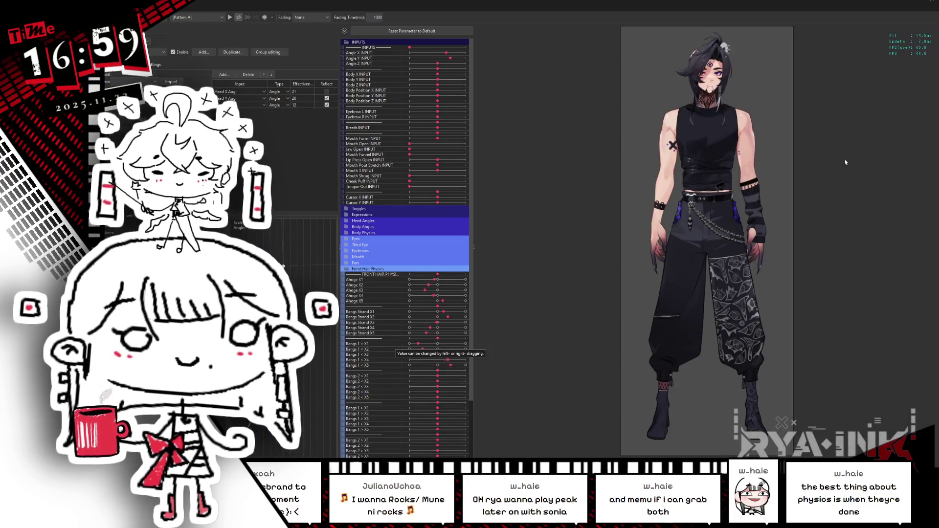
Zoom the physics preview to the face, swing the head twice to watch the bangs, and reset output magnifications to 1.0
scroll(705, 37, "up", 5)
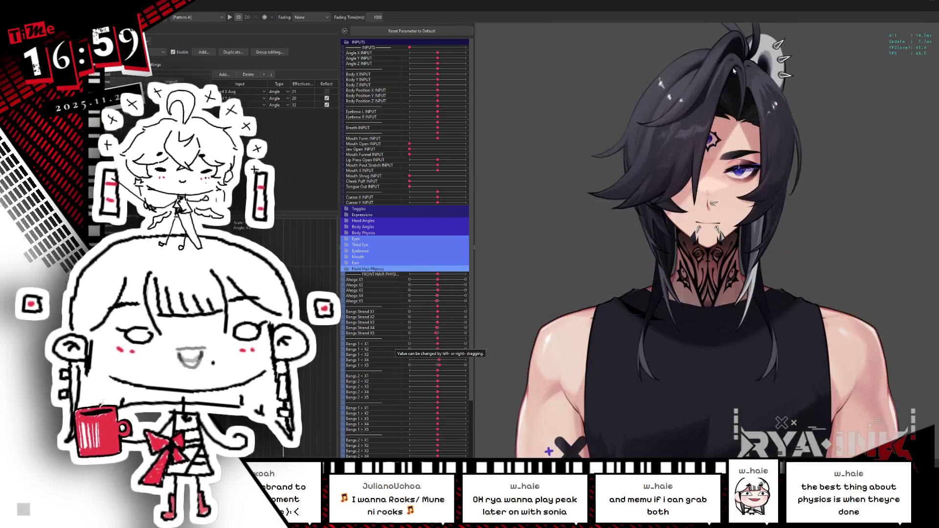
mouse_move(778, 321)
left_mouse_down()
mouse_move(733, 225)
mouse_move(853, 209)
mouse_move(816, 228)
left_mouse_up()
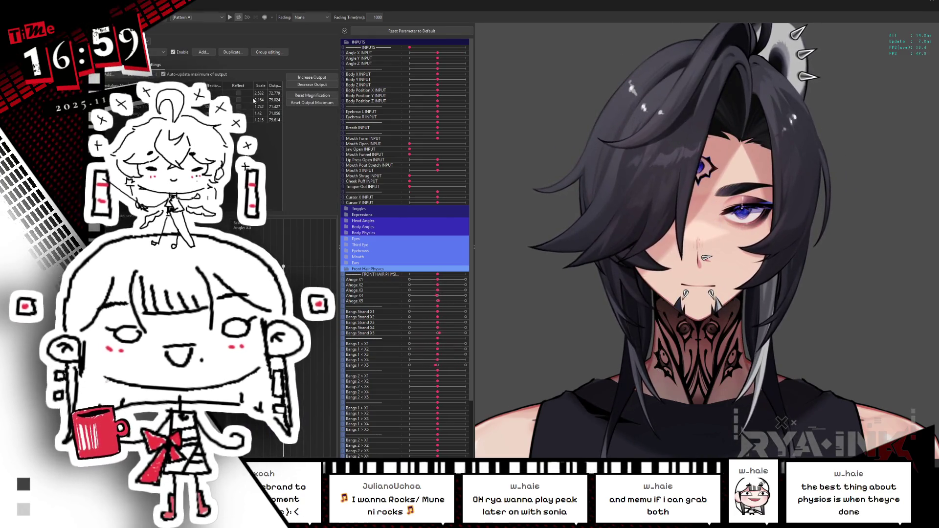
left_click_drag(568, 293, 564, 298)
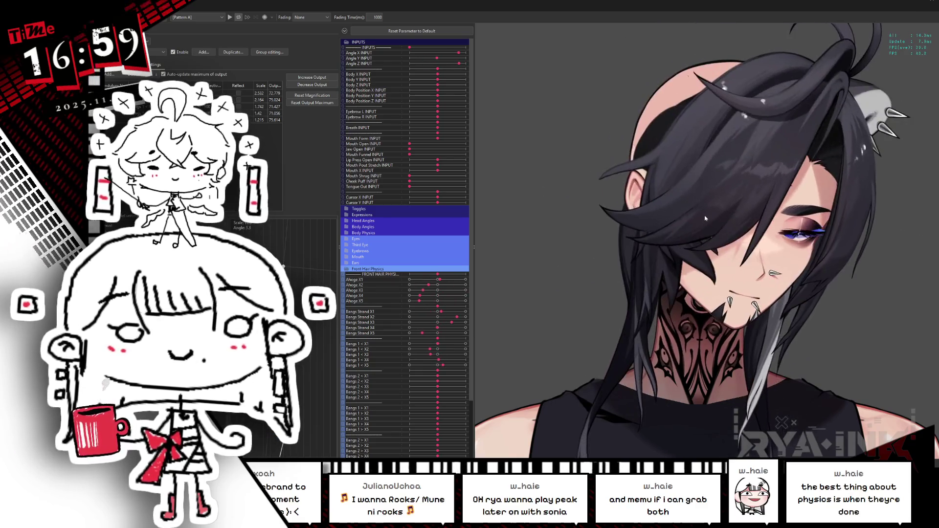
left_click(312, 95)
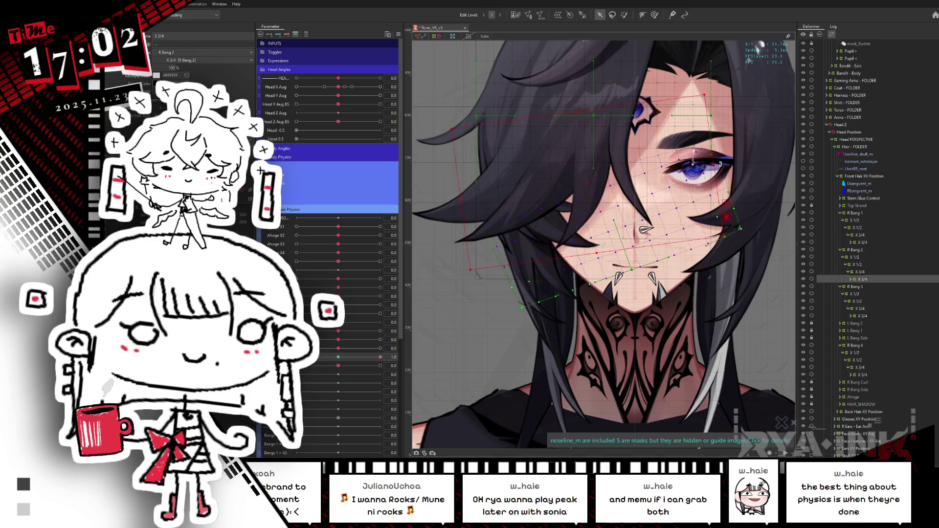
Test the bang sway parameter from -1 to its maximum and back to rest
left_click(326, 358)
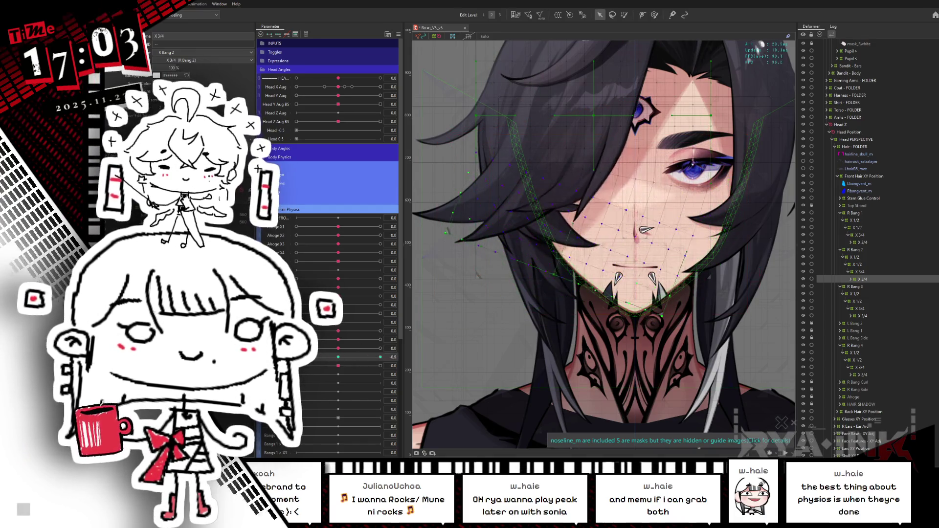
left_click_drag(326, 358, 399, 354)
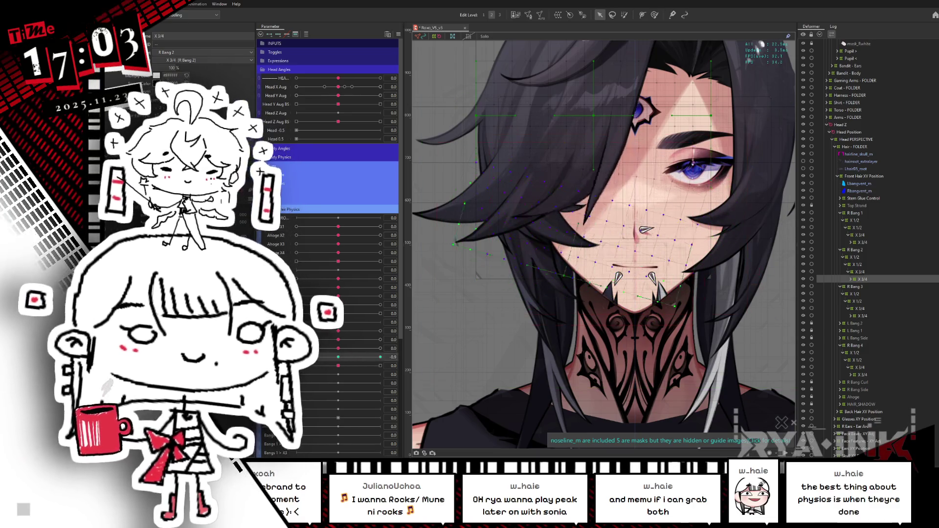
left_click(297, 357)
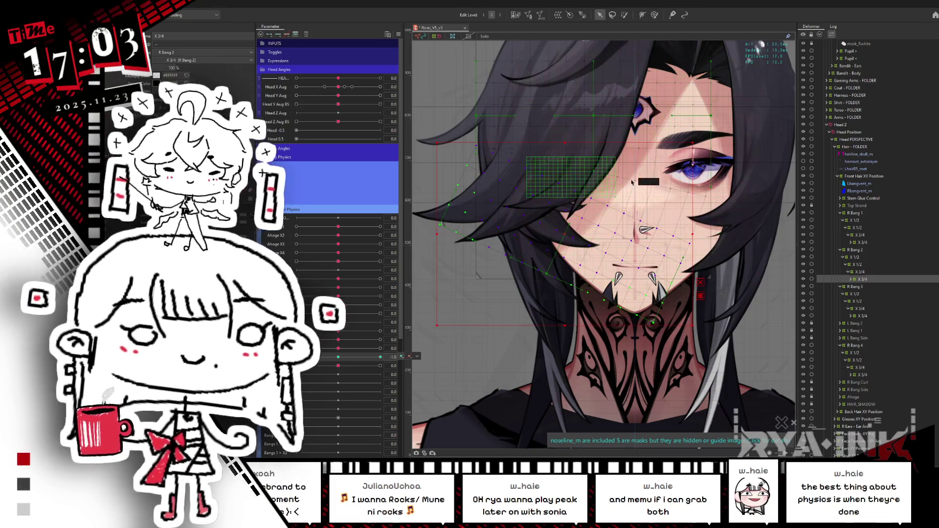
left_click_drag(296, 357, 372, 359)
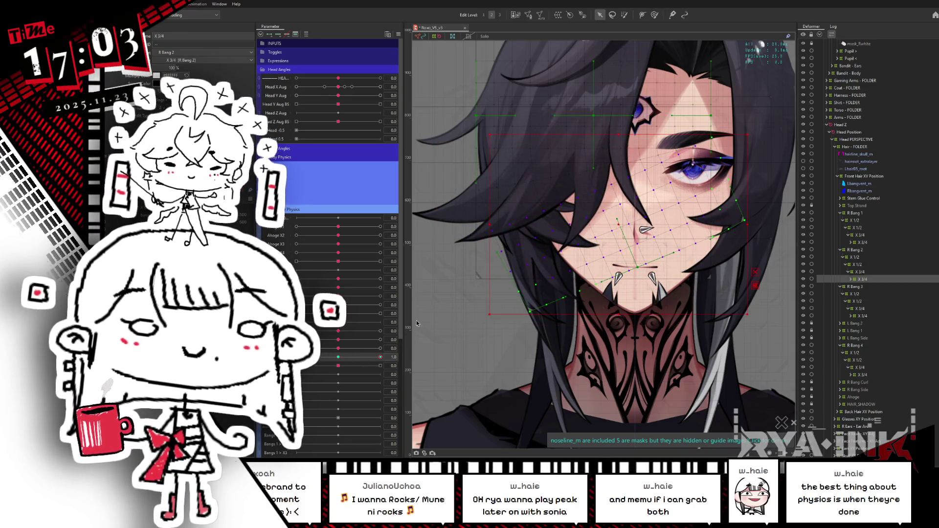
Brush-select the hair's mesh points, then return to regular selection
left_click(624, 14)
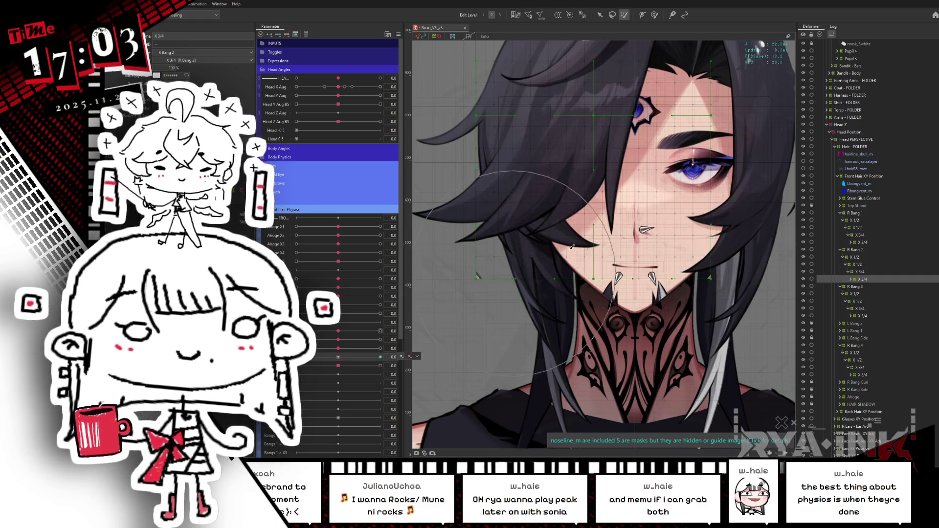
left_click_drag(489, 244, 576, 271)
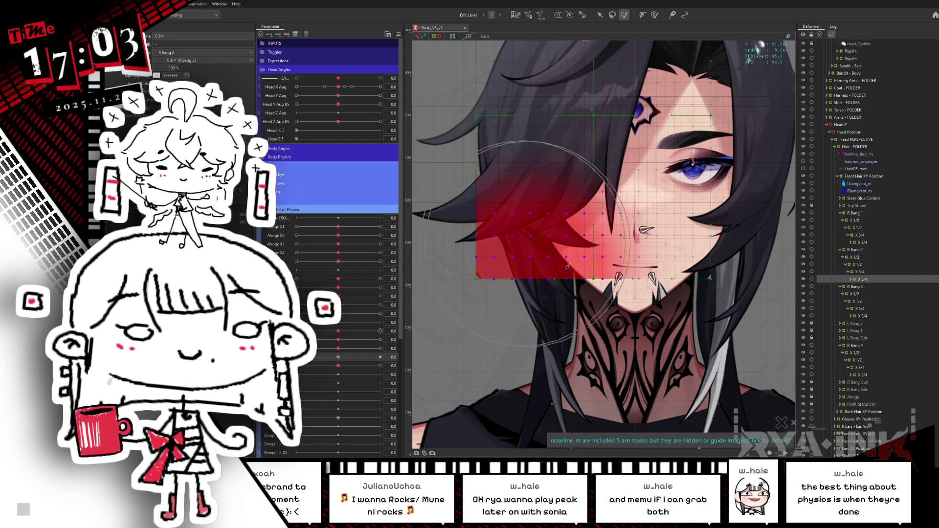
left_click(600, 15)
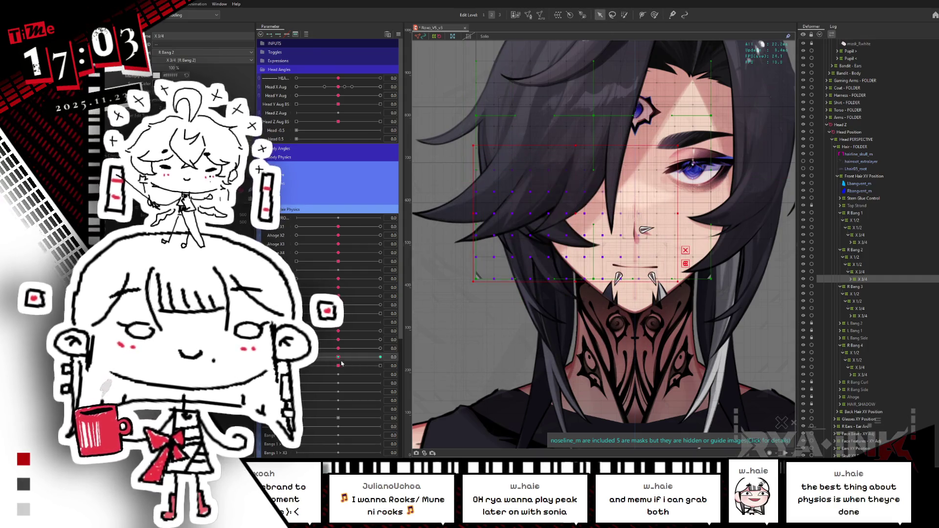
Rotate the bang deformer over the face at the 1.0 key; shift and reshape it at the -1.0 key
left_click(381, 357)
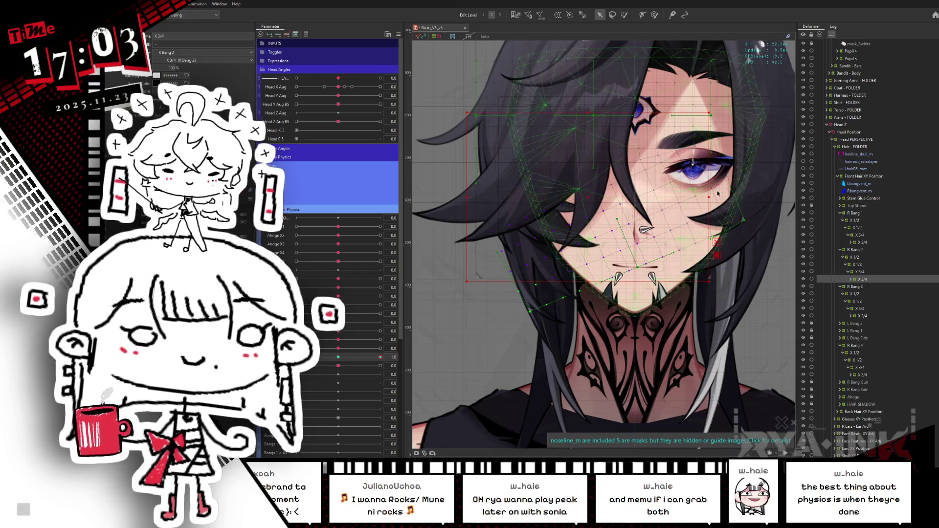
left_click_drag(718, 192, 610, 185)
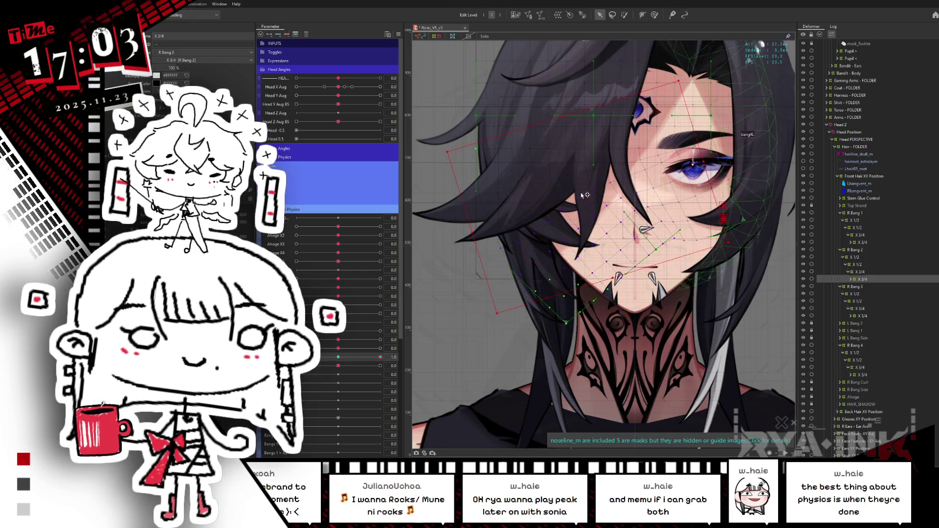
left_click_drag(335, 363, 297, 357)
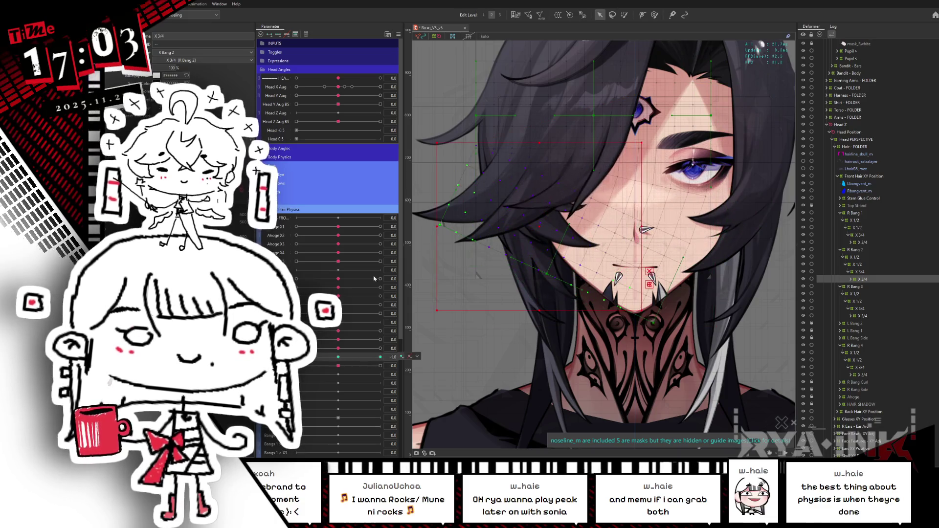
left_click_drag(541, 227, 560, 192)
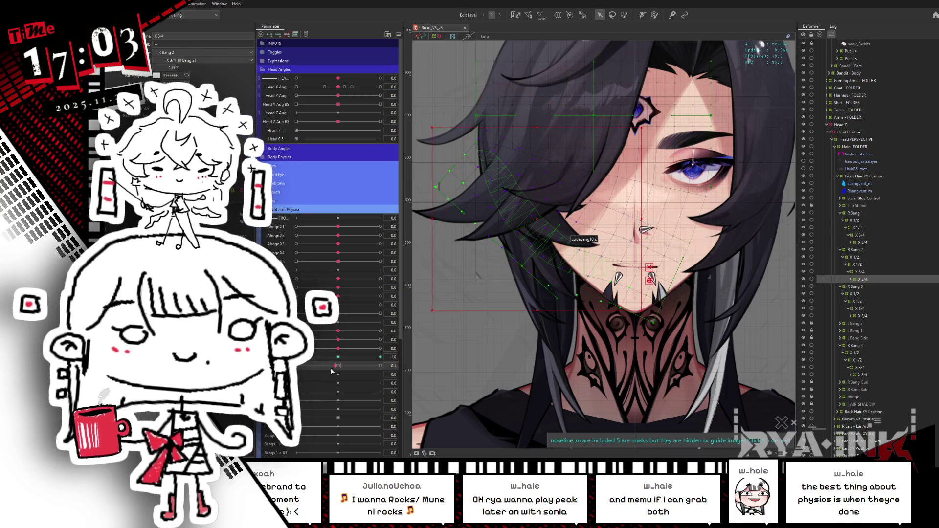
left_click_drag(663, 198, 651, 274)
left_click(343, 357)
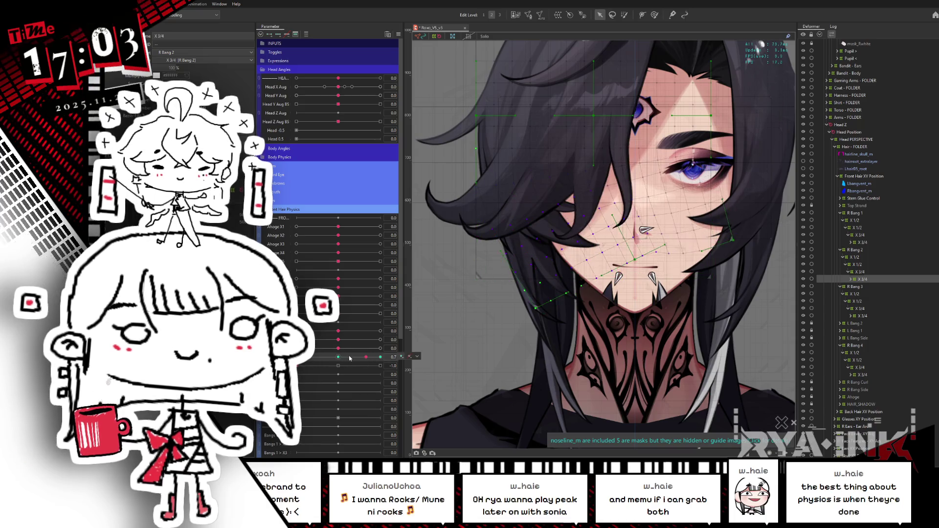
Set both hair parameters to 1.0 to check the pose, save, and test the physics-parameter swing
left_click_drag(327, 359, 406, 356)
left_click_drag(315, 371, 388, 364)
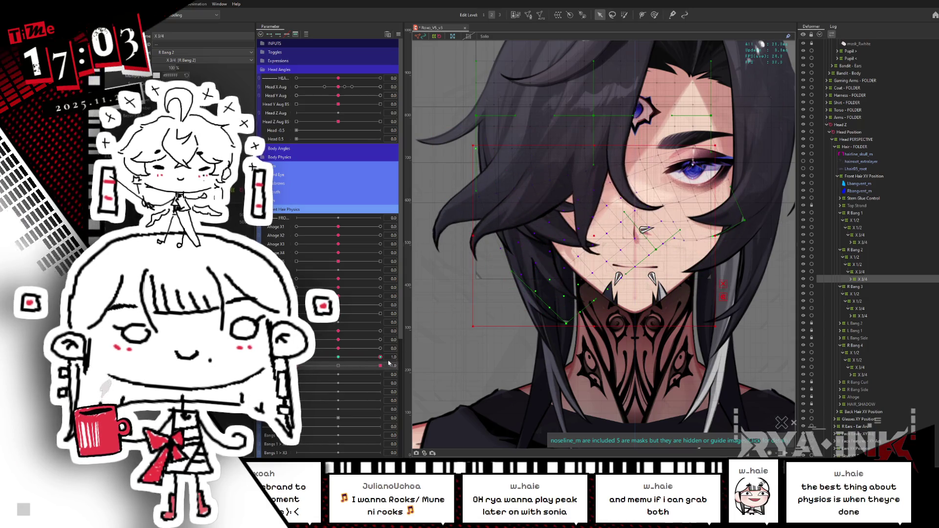
key("ctrl+s")
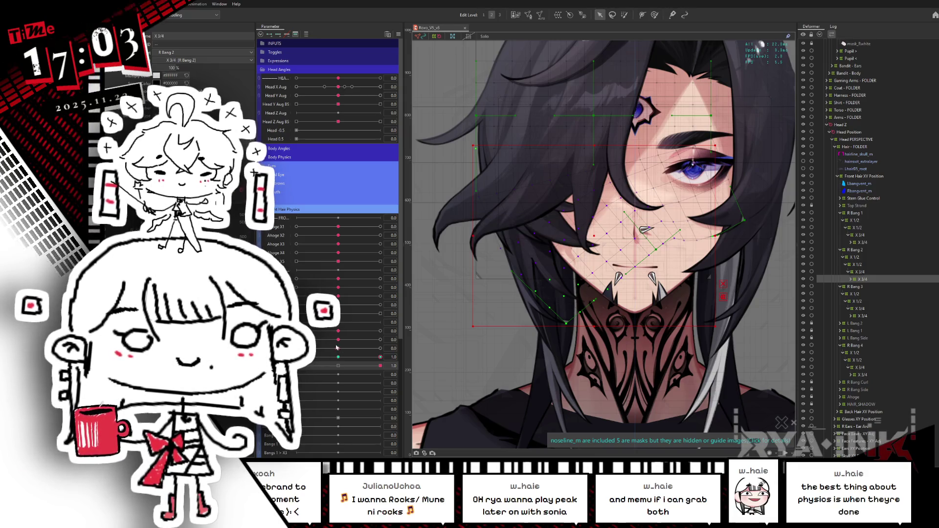
left_click_drag(336, 348, 389, 337)
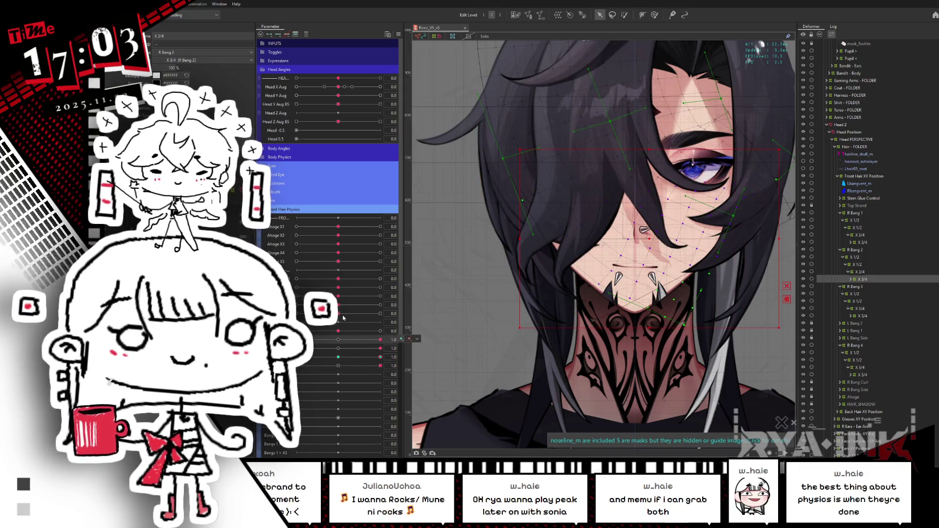
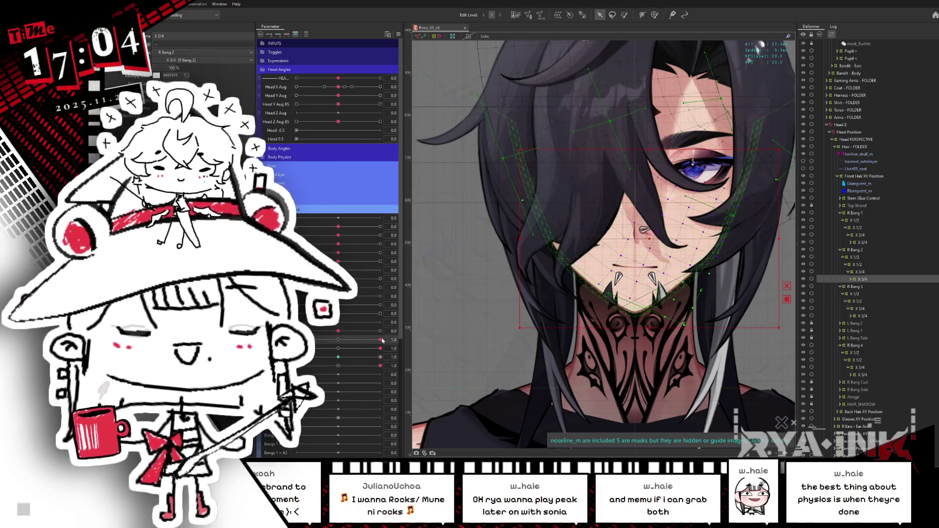
Step Head Angle through 1.0, 0 and -1.0 with the deform brush to check the R Bang 2 X 3/4 warp
left_click_drag(339, 332, 380, 331)
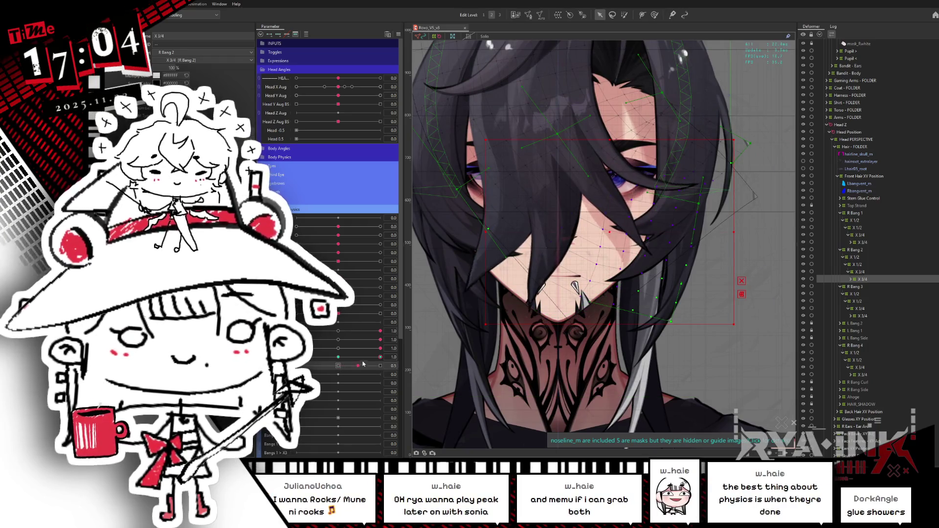
left_click(337, 366)
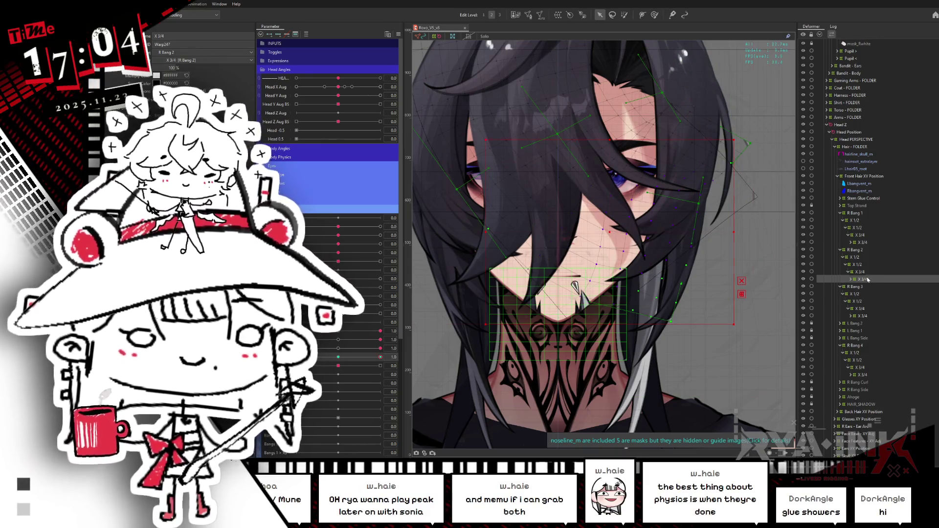
left_click(655, 15)
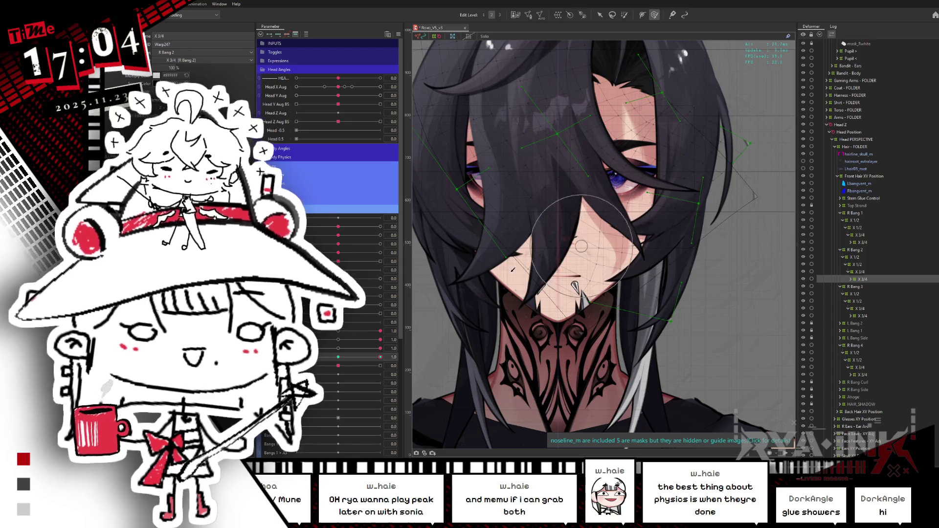
left_click(345, 333)
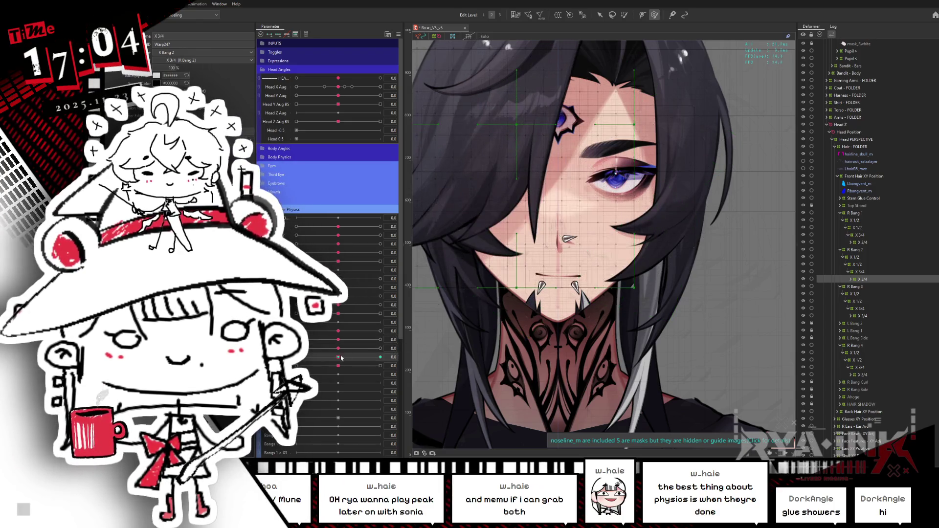
left_click(367, 354)
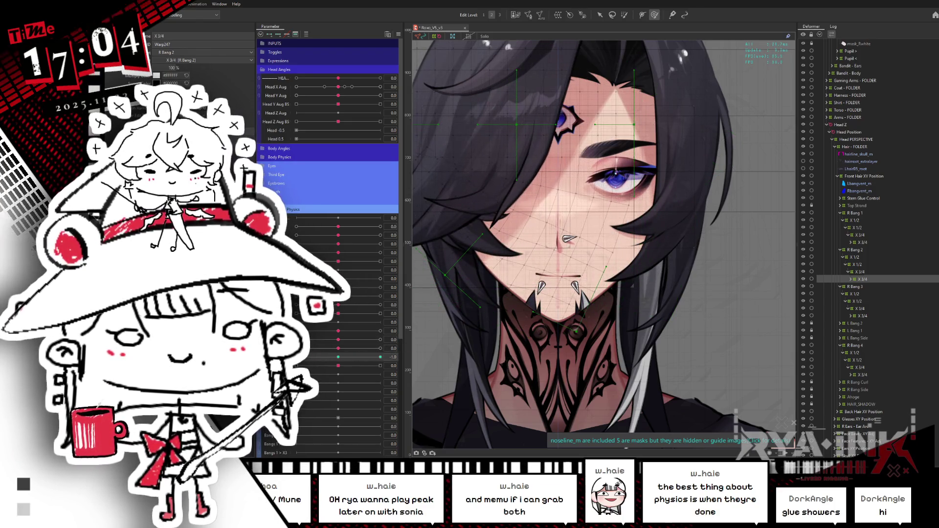
left_click(347, 348)
scroll(655, 331, "up", 3)
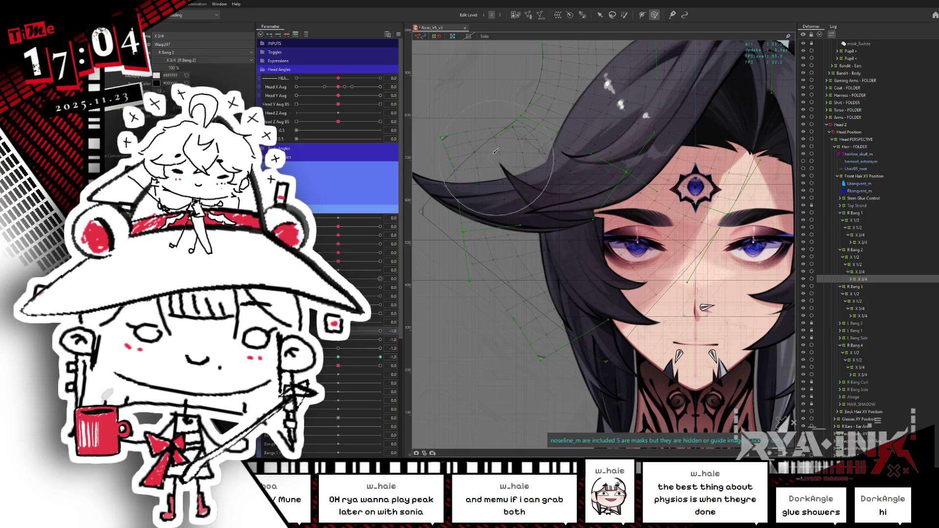
Pan to the hair and check the bangs with Head Angle at -1 and back at 0
left_click(339, 349)
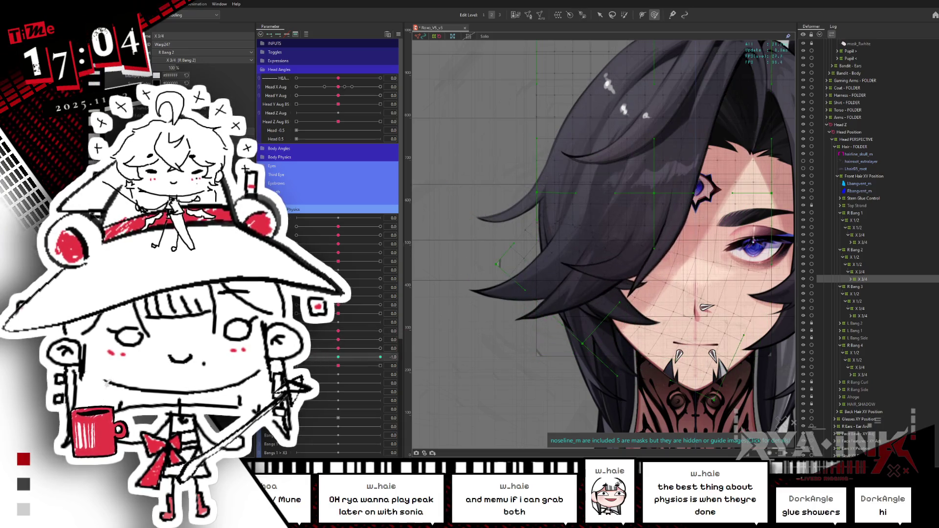
left_click_drag(598, 282, 544, 250)
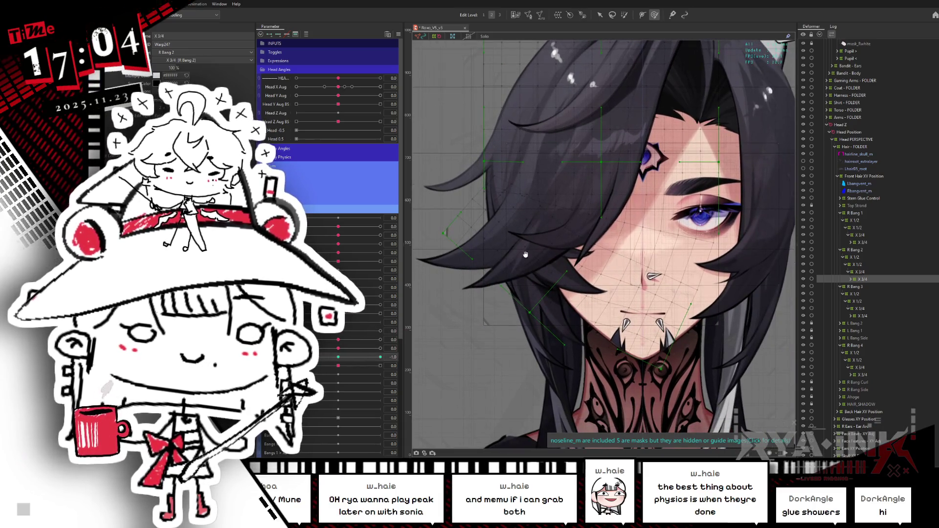
left_click(349, 365)
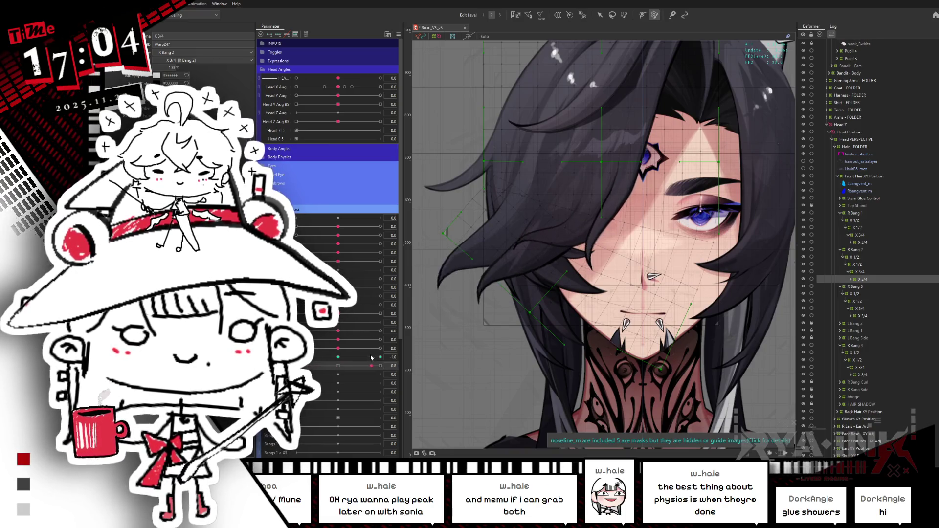
left_click(340, 366)
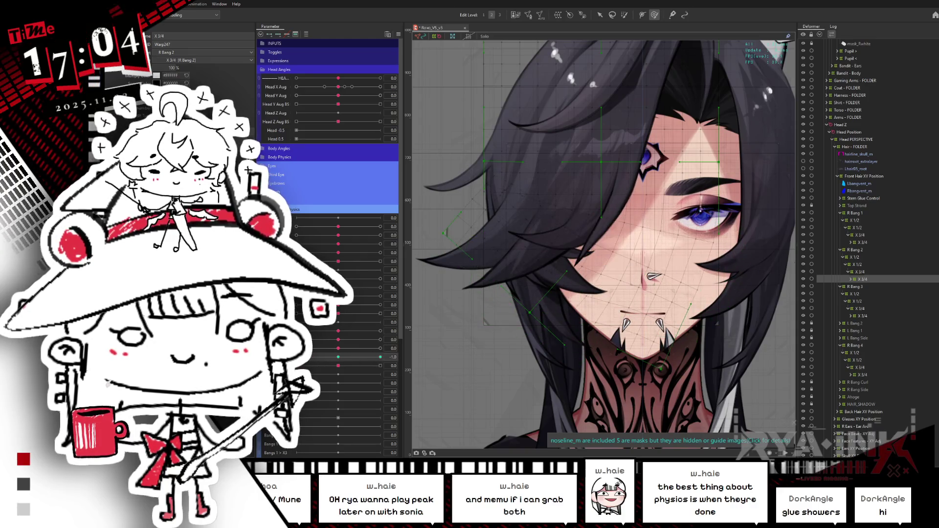
Rotate the lower three rows of the R Bang 1 warp about 15° clockwise, then set Head Angle to 1.0
left_click(869, 243)
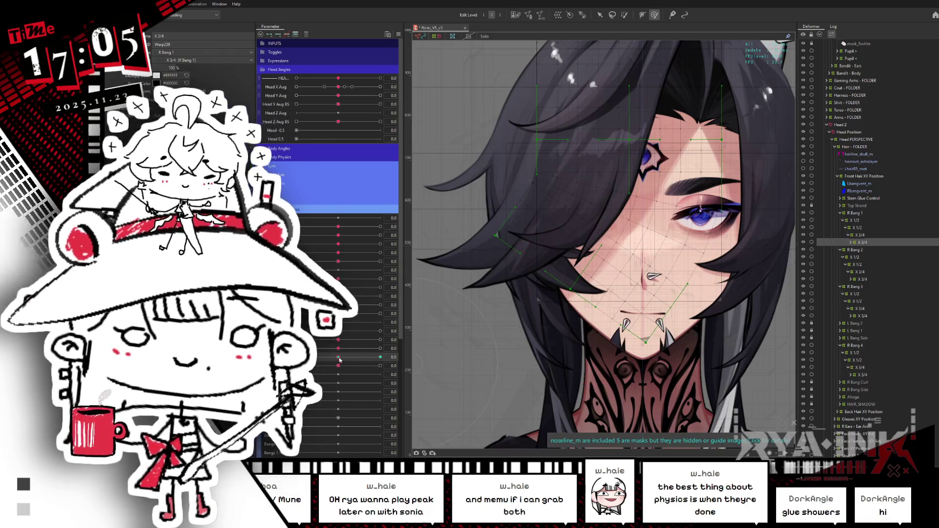
left_click(600, 15)
left_click_drag(734, 247, 506, 361)
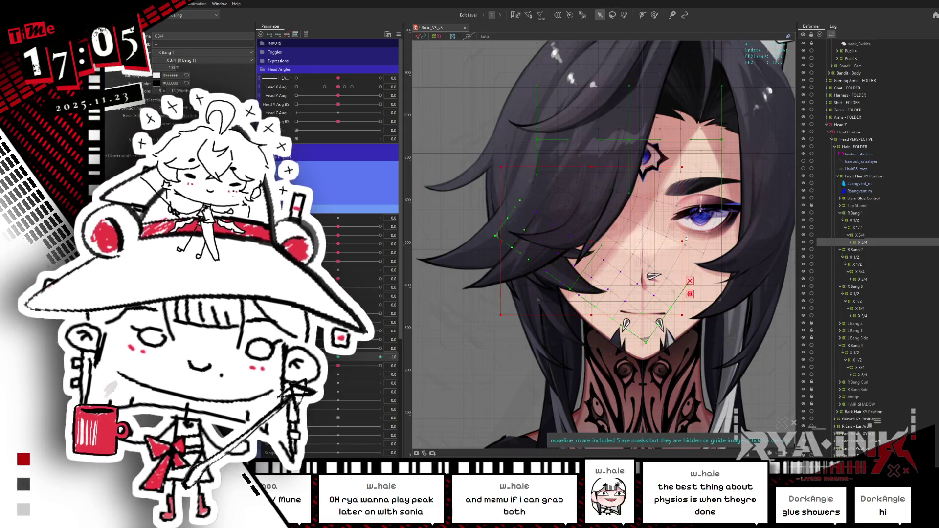
left_click_drag(684, 242, 667, 262)
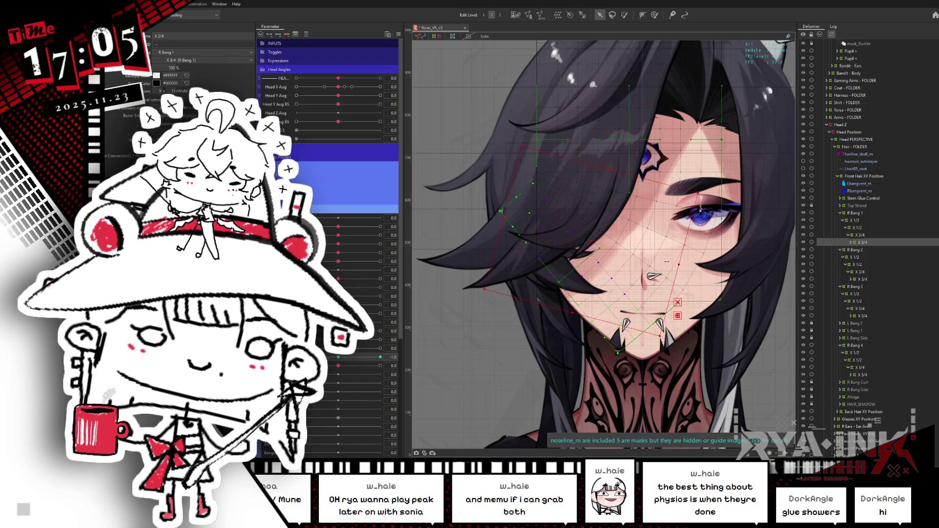
left_click_drag(338, 359, 380, 357)
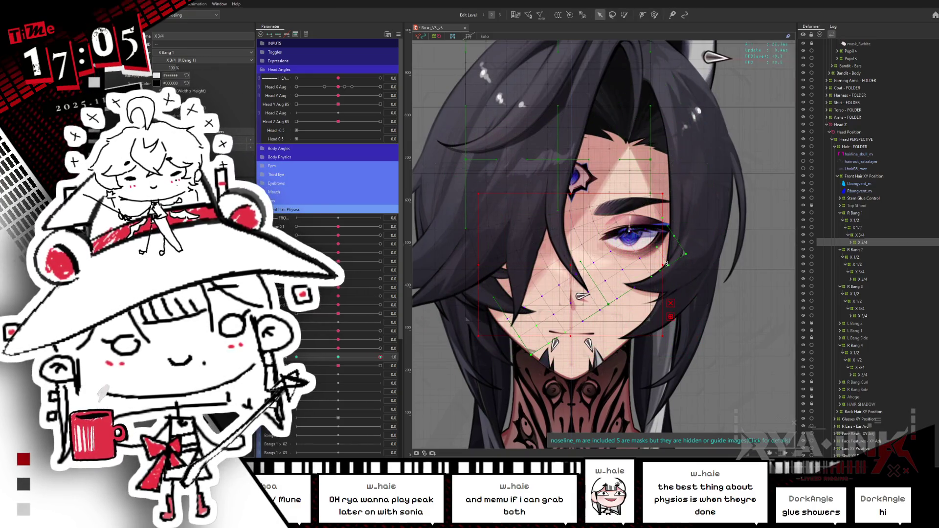
Select the R Bang 2 warp, toggling Hide Selection, and pose Head Angle at its -1 key
key("ctrl+h")
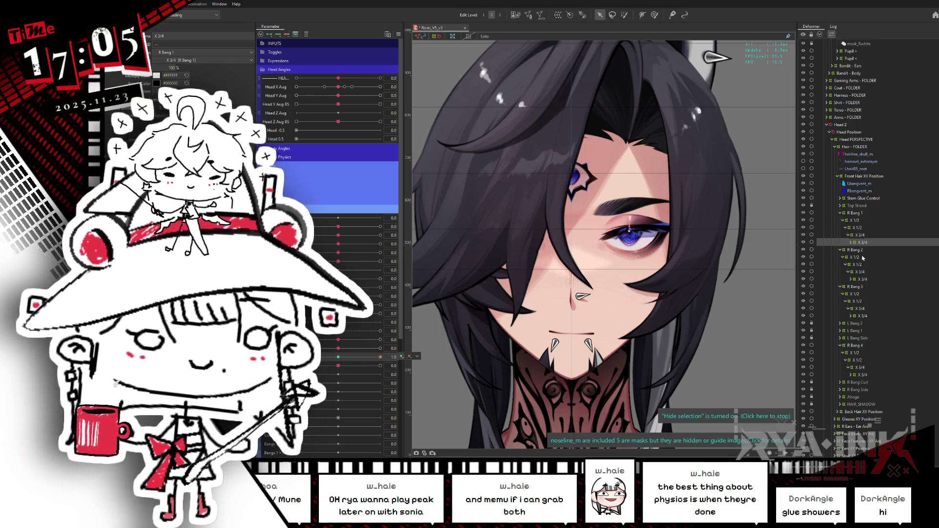
left_click(864, 279)
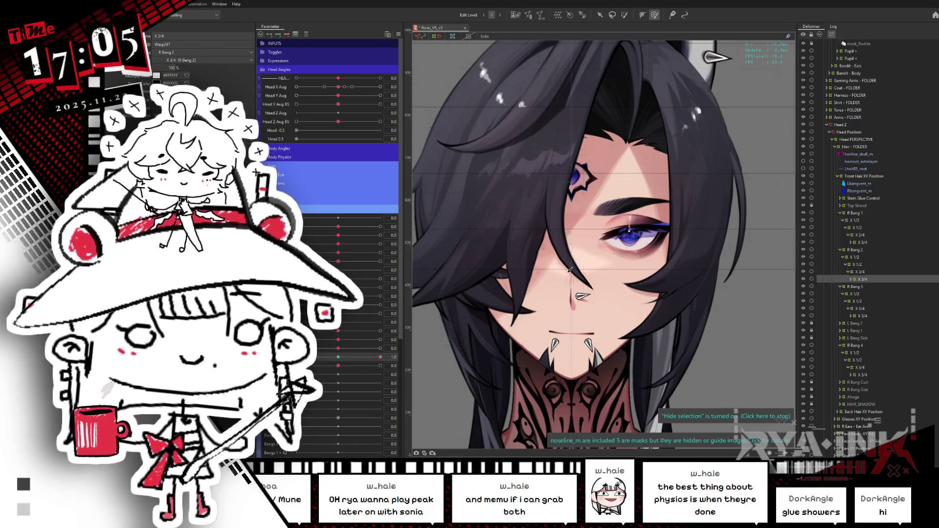
key("ctrl+h")
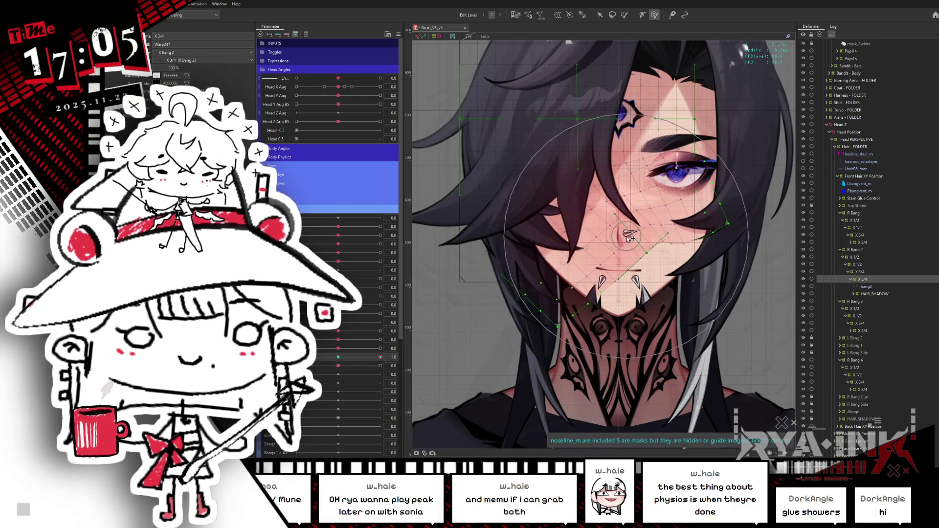
left_click_drag(380, 350, 296, 357)
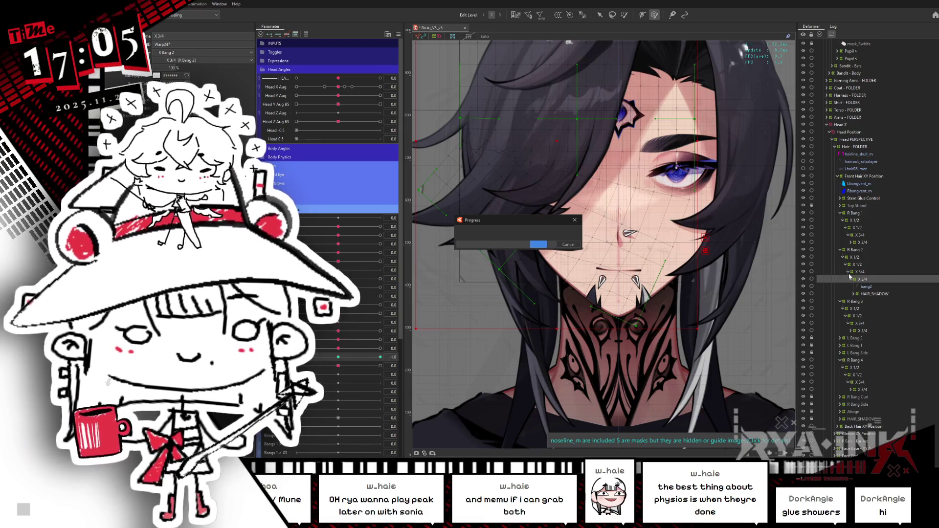
Select the R Bang 3 warp, pose Head Angle at +1, and bring up the physics preview
left_click(863, 331)
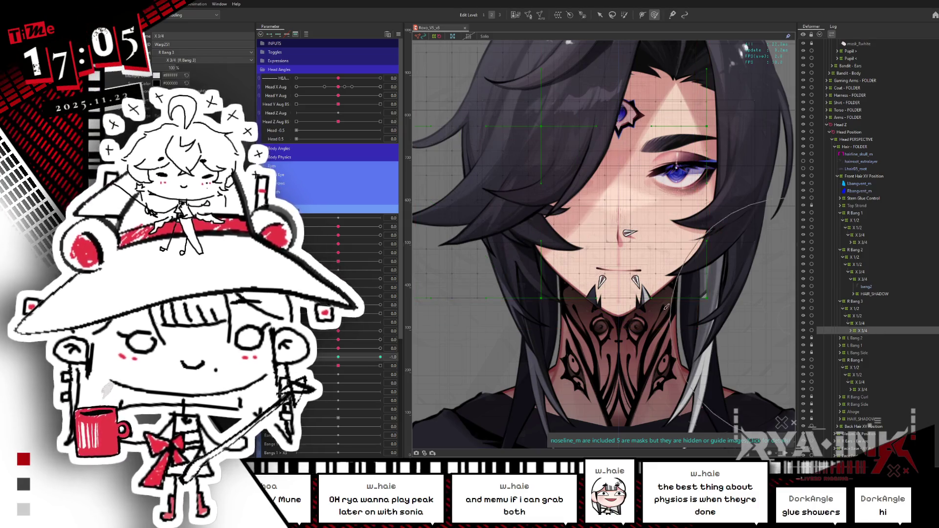
left_click(338, 357)
left_click_drag(338, 357, 390, 347)
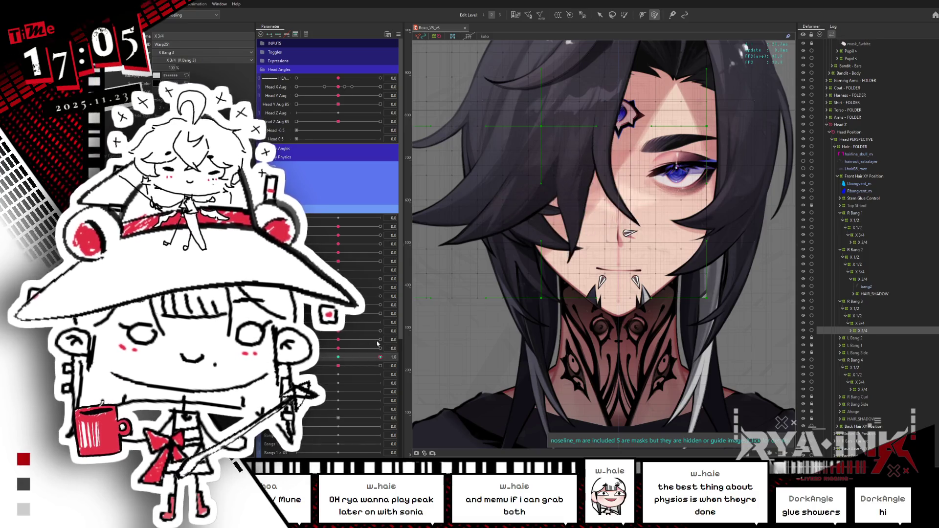
key("alt+Tab")
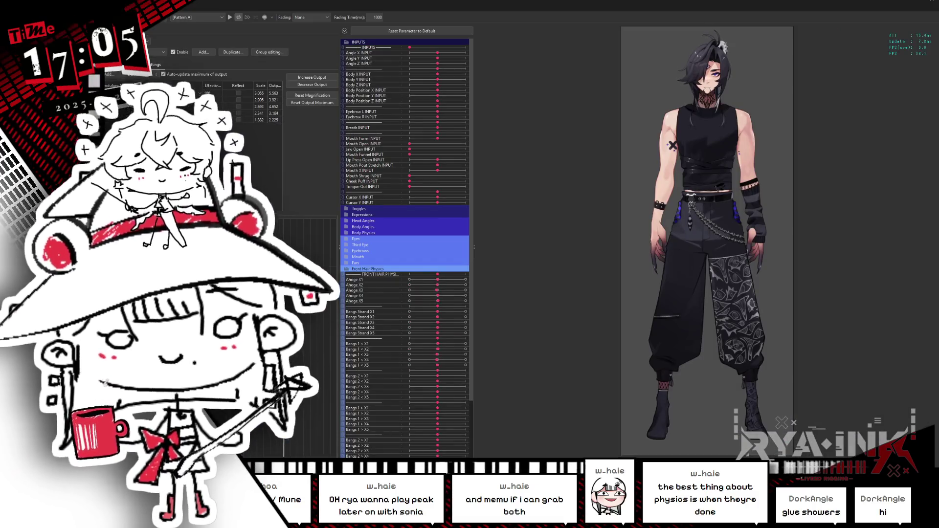
Zoom into the head in the physics preview, swing it to watch the bangs, then close the window
scroll(722, 49, "up", 5)
mouse_move(775, 244)
left_mouse_down()
mouse_move(587, 216)
mouse_move(618, 247)
mouse_move(697, 138)
left_mouse_up()
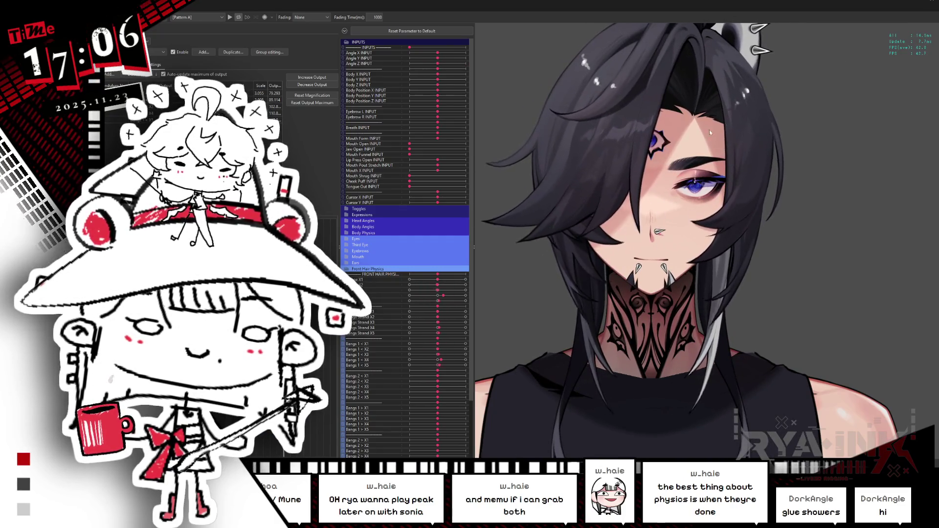
left_click(932, 4)
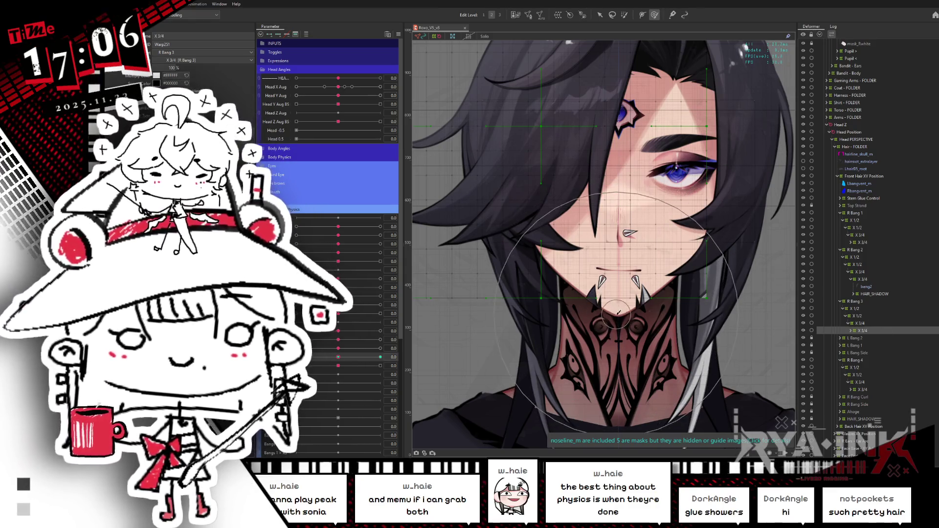
Recentre the face, set Head Angle to -1.0, and pan to show the left bang's R Bang 3 grid
left_click_drag(643, 302, 684, 379)
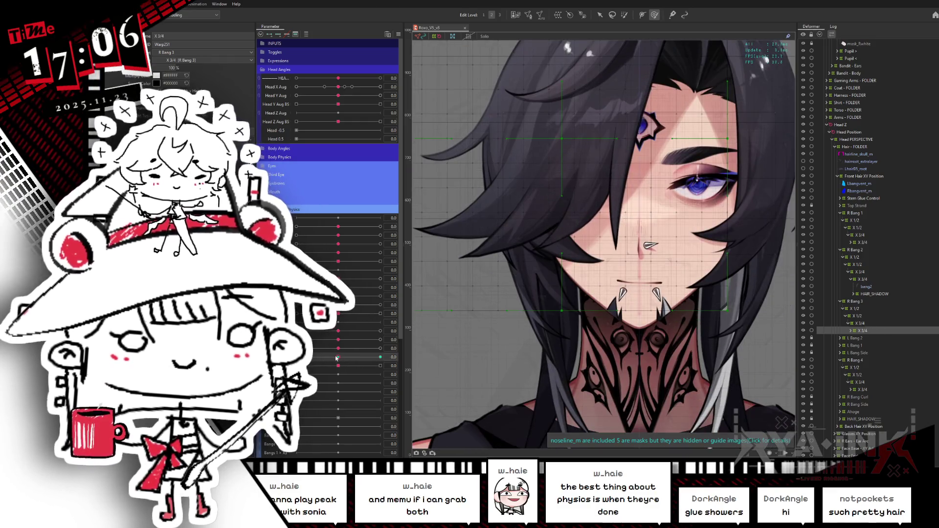
left_click_drag(336, 359, 296, 359)
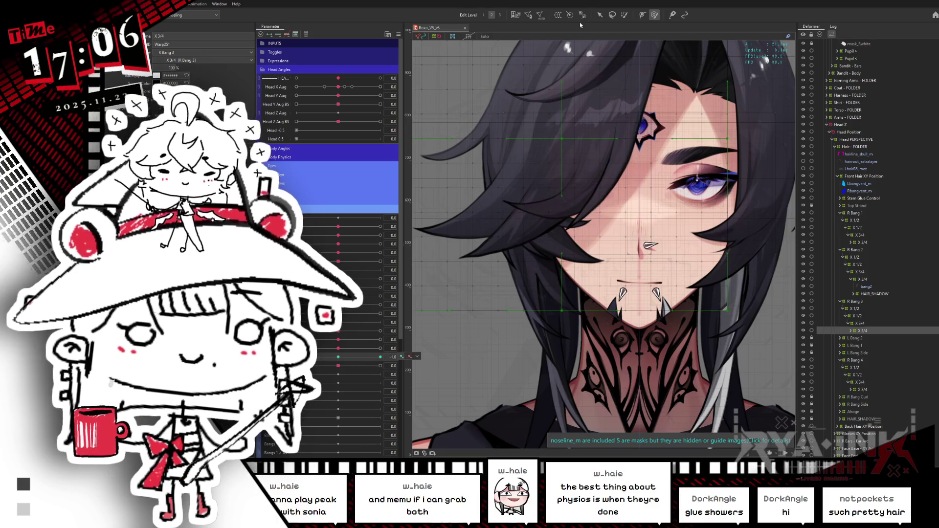
left_click_drag(554, 306, 582, 312)
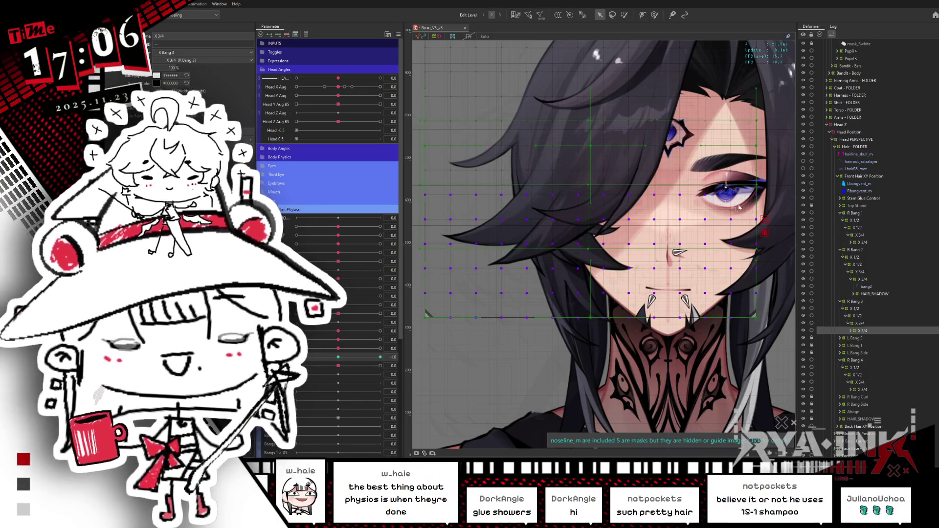
Rotate the warp clockwise, then at +1 shift it about 60 px left and tilt the X 3/4 deformer counter-clockwise
left_click_drag(760, 184, 751, 216)
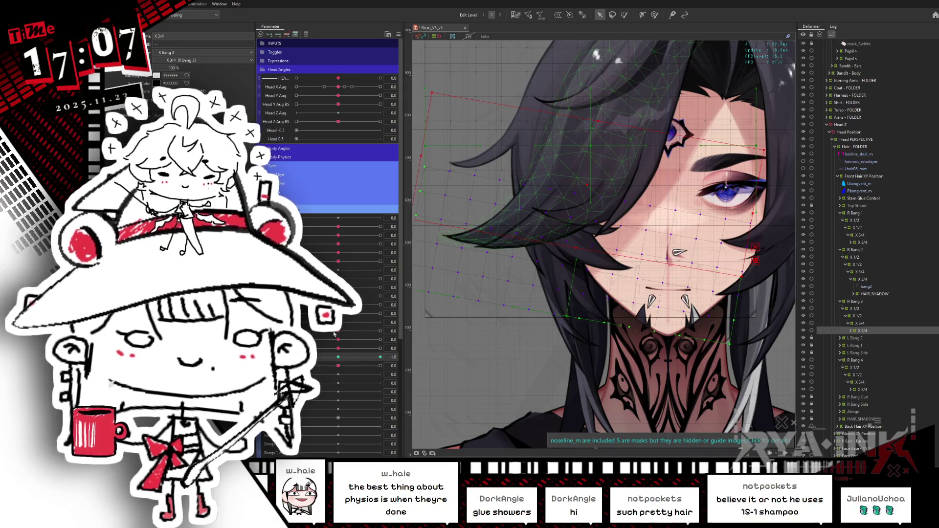
left_click(380, 357)
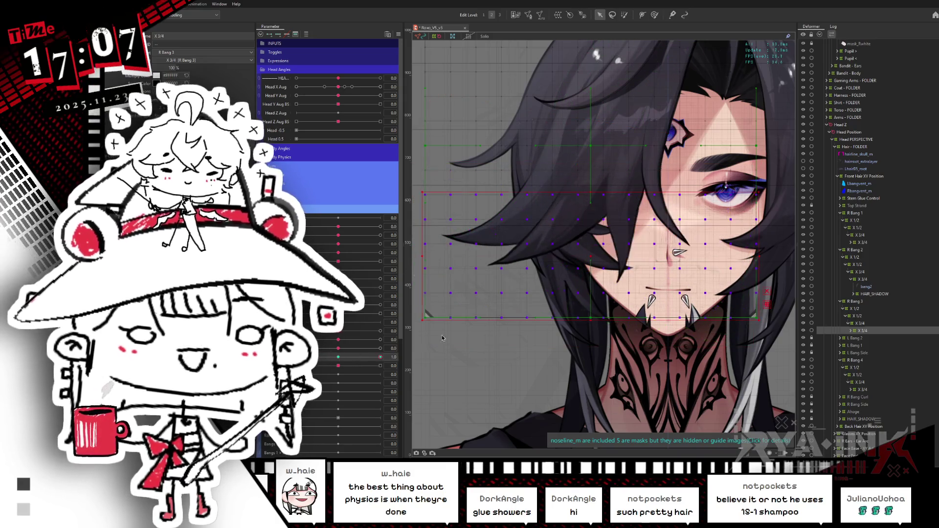
left_click_drag(619, 169, 586, 182)
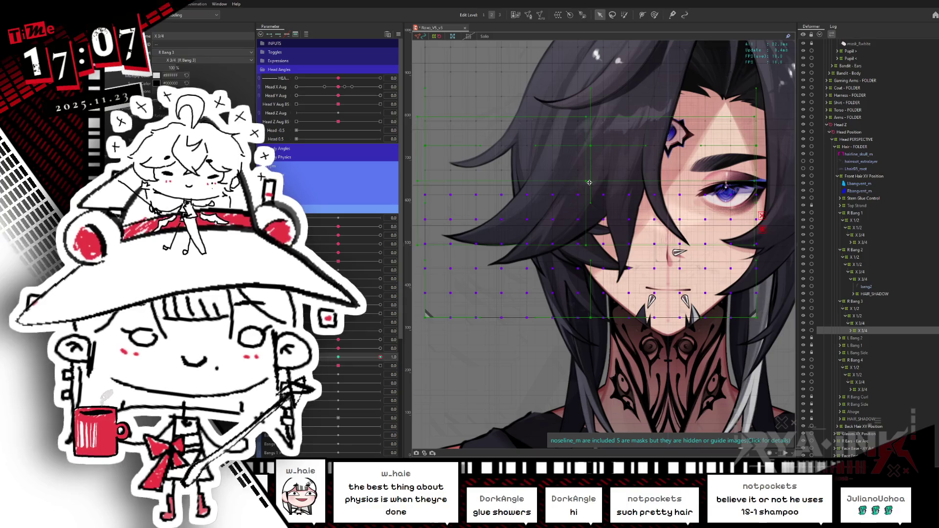
left_click_drag(760, 179, 762, 155)
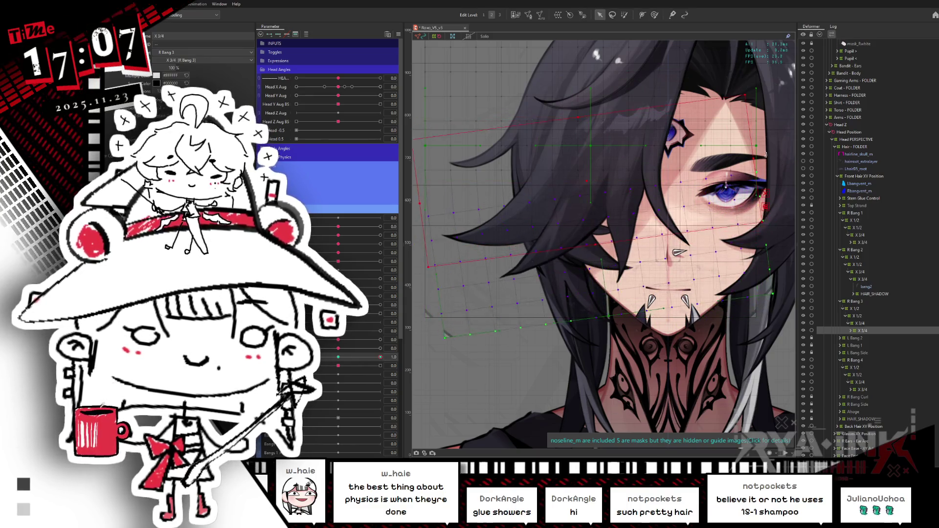
left_click_drag(338, 361, 405, 356)
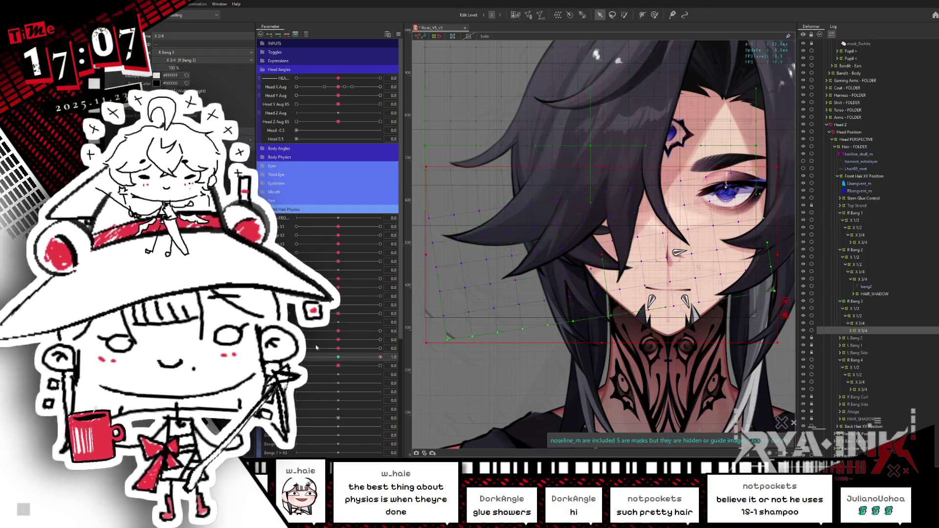
key("ctrl+z")
key("ctrl+z")
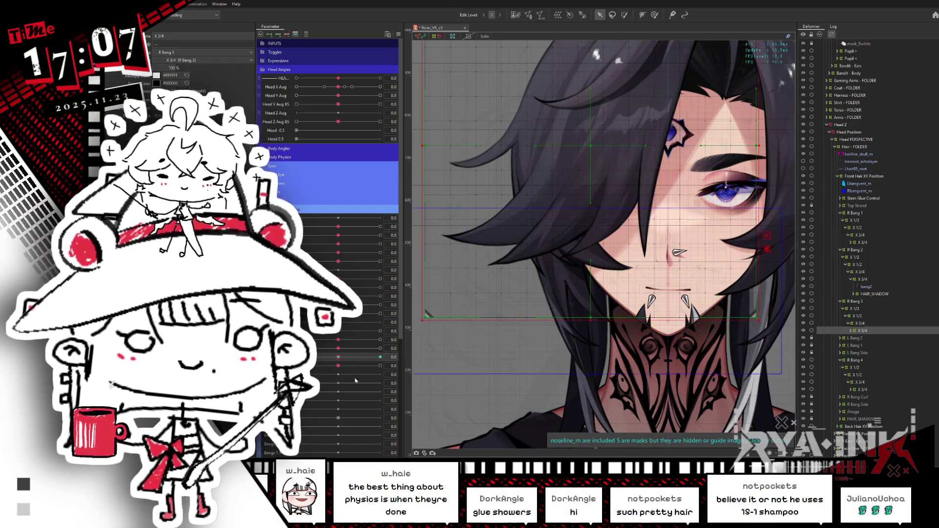
At the end keyform, rotate another bang deformer counter-clockwise then back to level, and scrub Head Angle to check
left_click(380, 357)
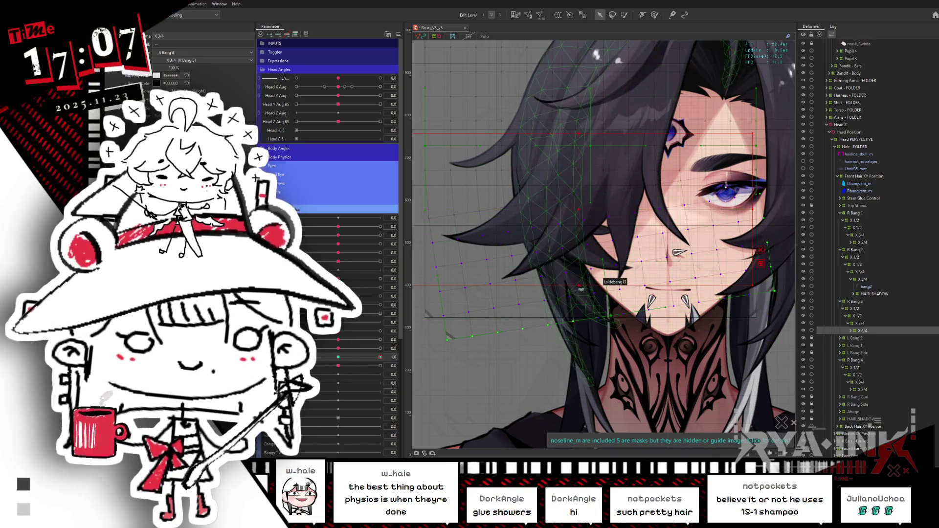
left_click(588, 221)
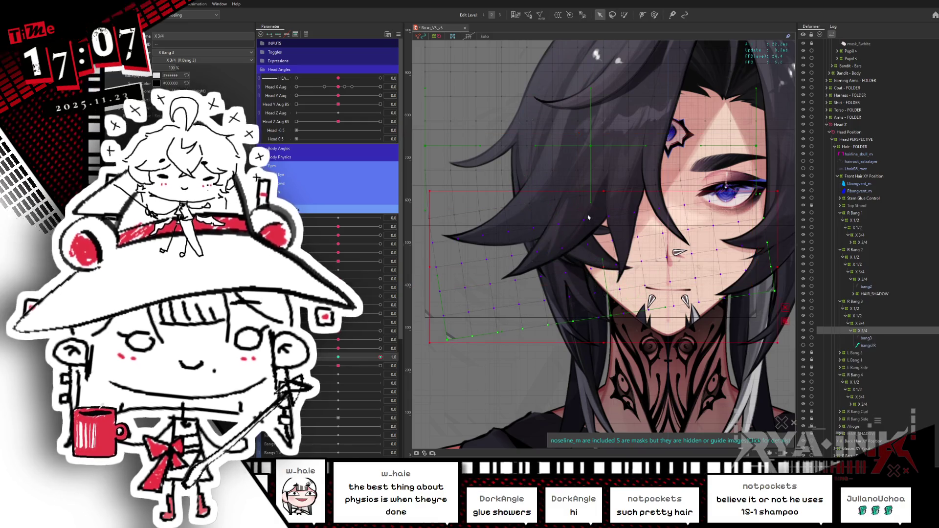
left_click(584, 241)
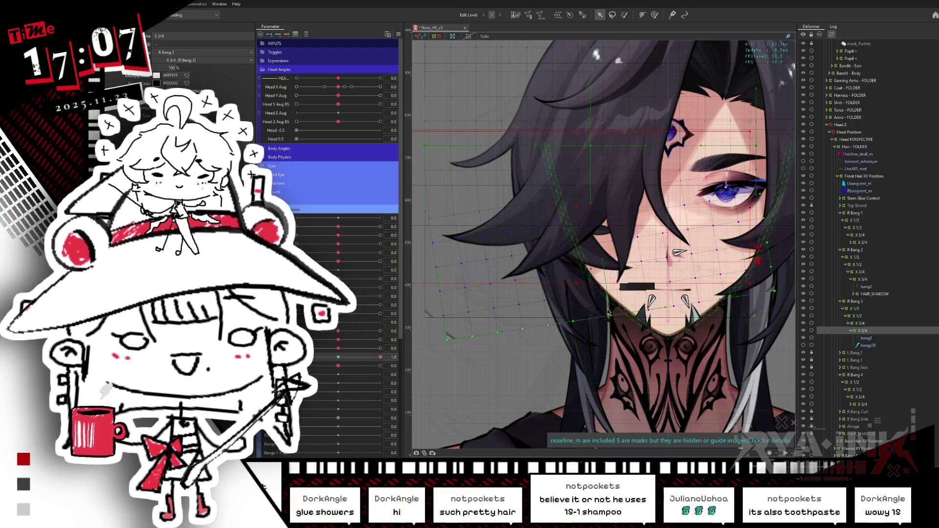
left_click_drag(577, 286, 586, 294)
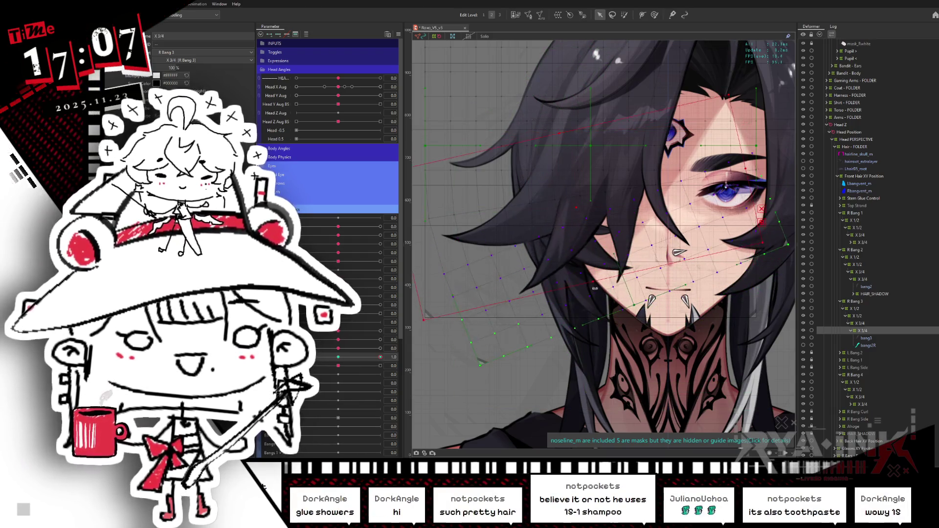
mouse_move(587, 294)
left_mouse_down()
mouse_move(744, 205)
mouse_move(549, 286)
left_mouse_up()
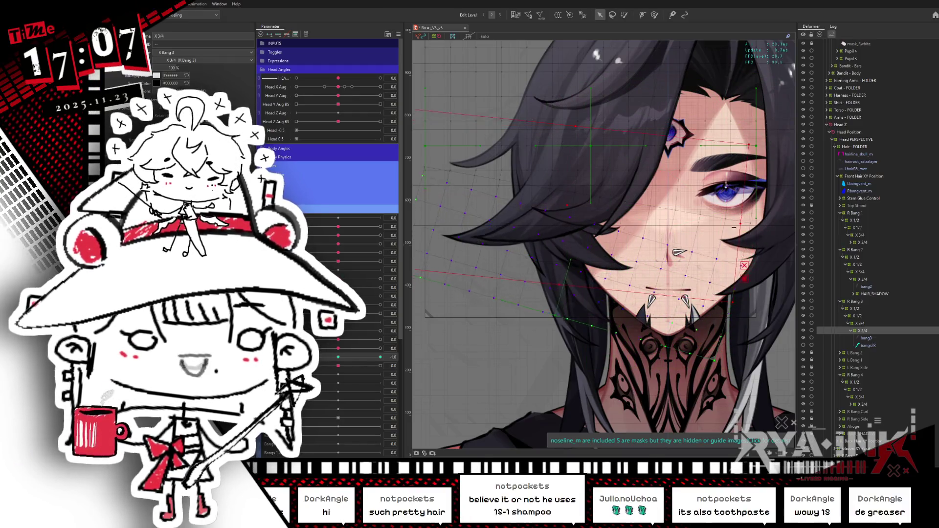
left_click_drag(343, 360, 345, 353)
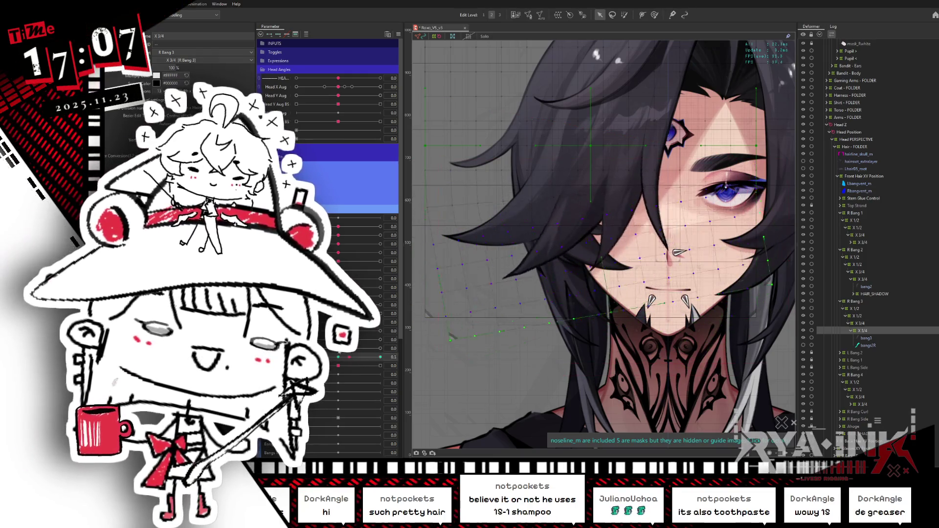
left_click_drag(345, 354, 343, 358)
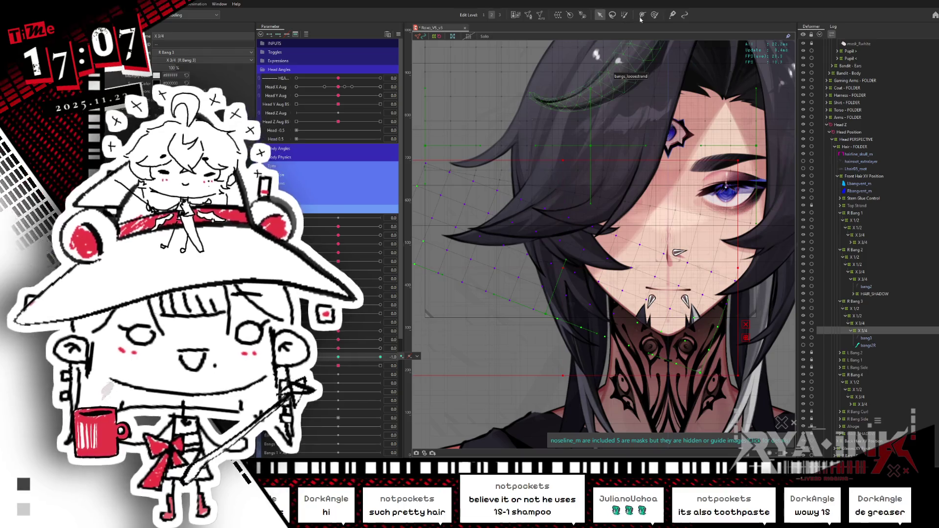
Sweep Head Angle to preview the bangs near 0.8, then select the bang warp deformer at the neutral pose
left_click(654, 15)
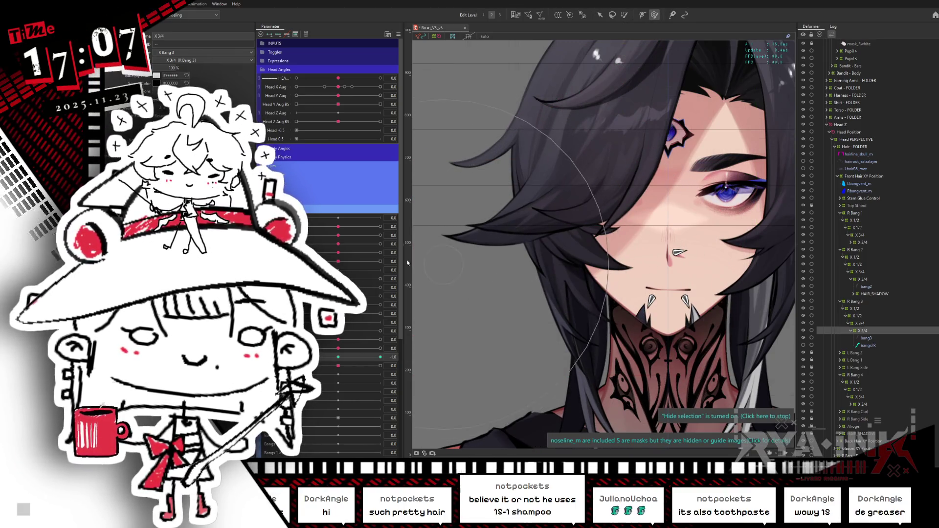
mouse_move(341, 350)
left_mouse_down()
mouse_move(604, 295)
mouse_move(536, 352)
left_mouse_up()
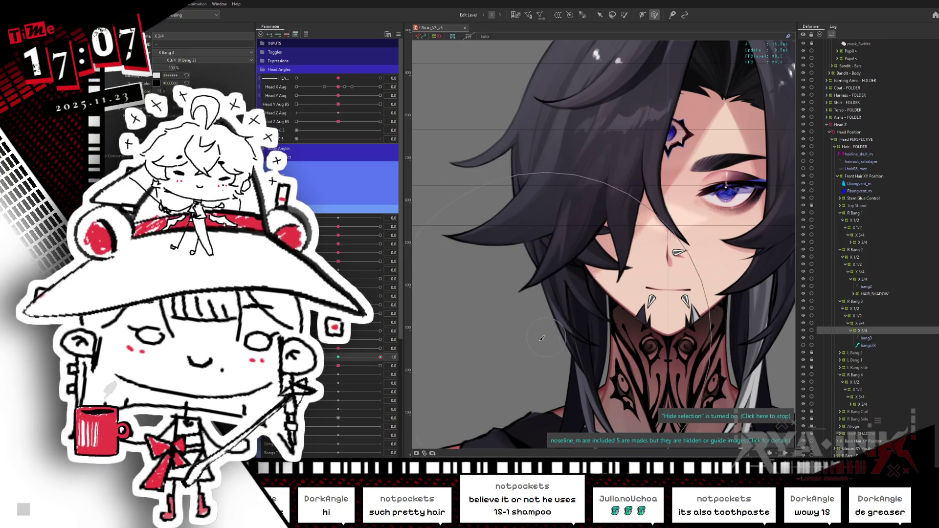
left_click_drag(380, 357, 380, 357)
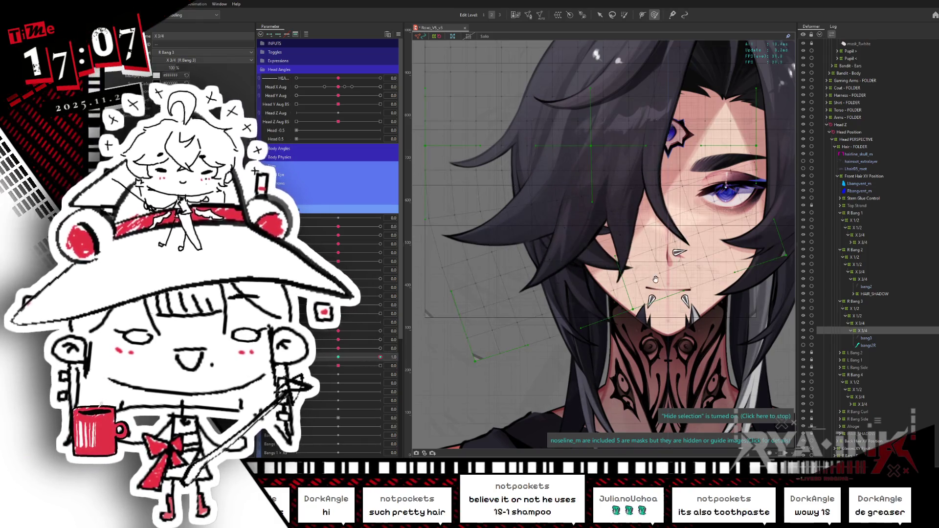
scroll(538, 196, "down", 3)
left_click(624, 15)
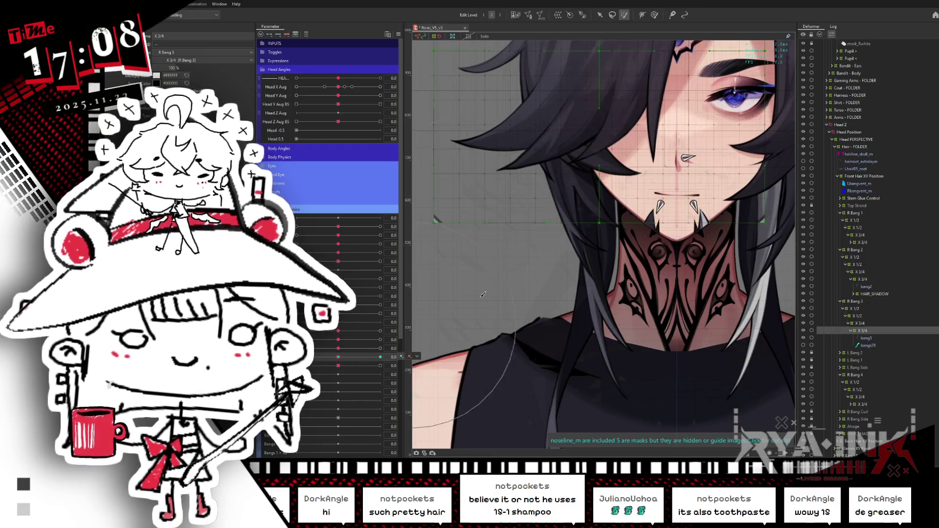
left_click(465, 193)
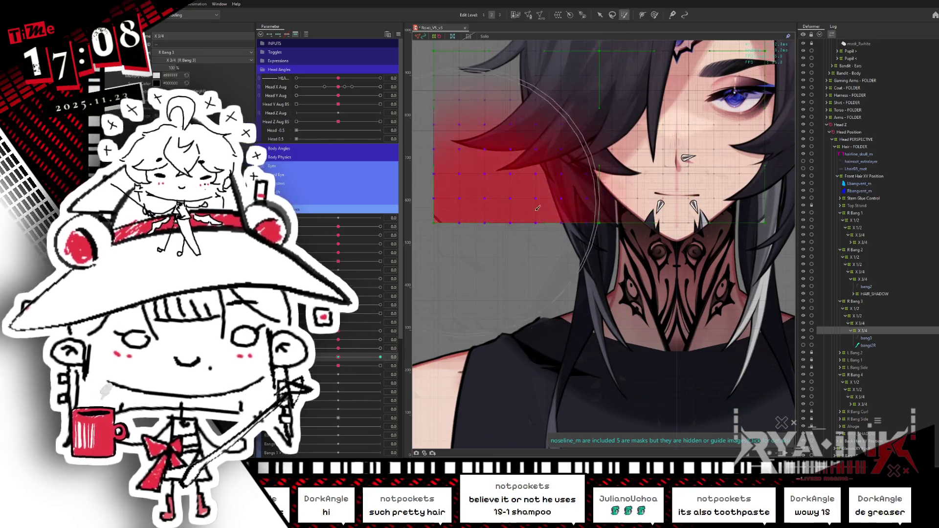
left_click_drag(569, 77, 597, 138)
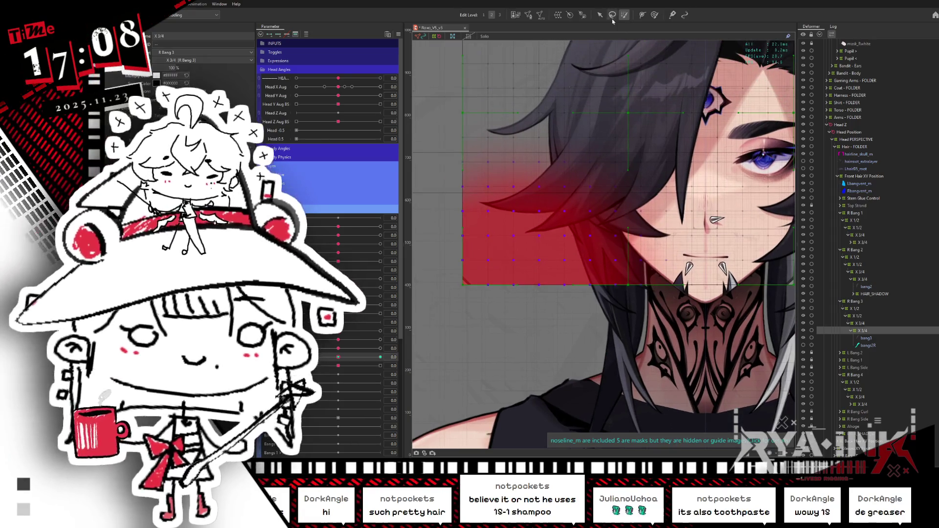
left_click(599, 15)
Rotate the bang deformer at two head-angle keyforms, scrub to check, and set the bang sway parameters to full
left_click_drag(338, 357, 394, 348)
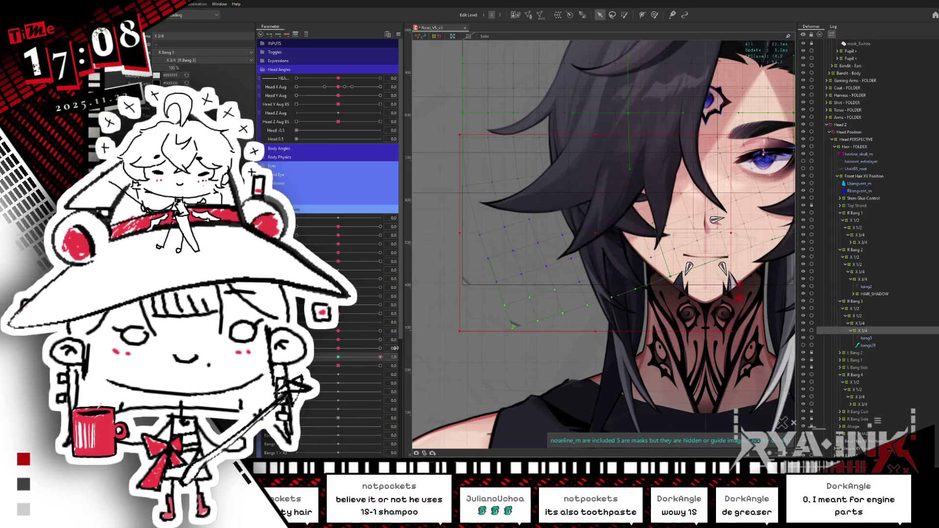
scroll(521, 275, "right", 3)
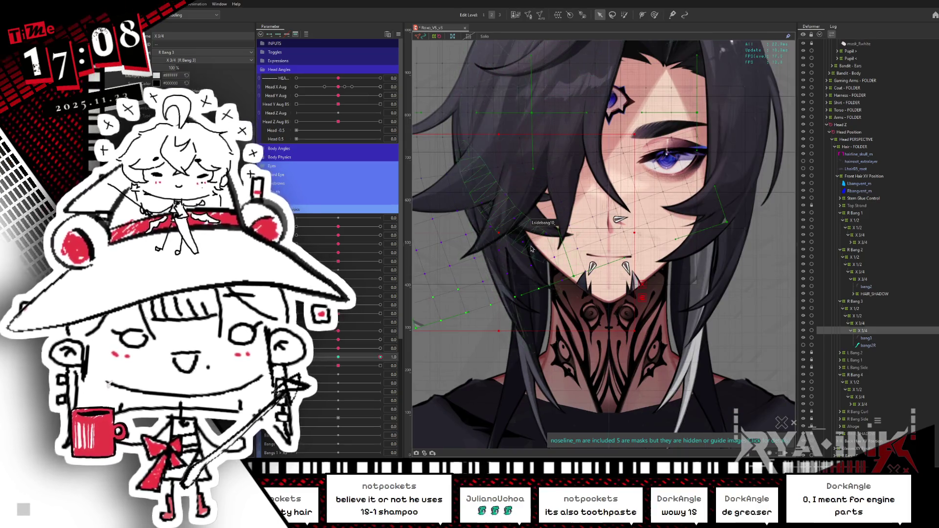
scroll(529, 249, "left", 2)
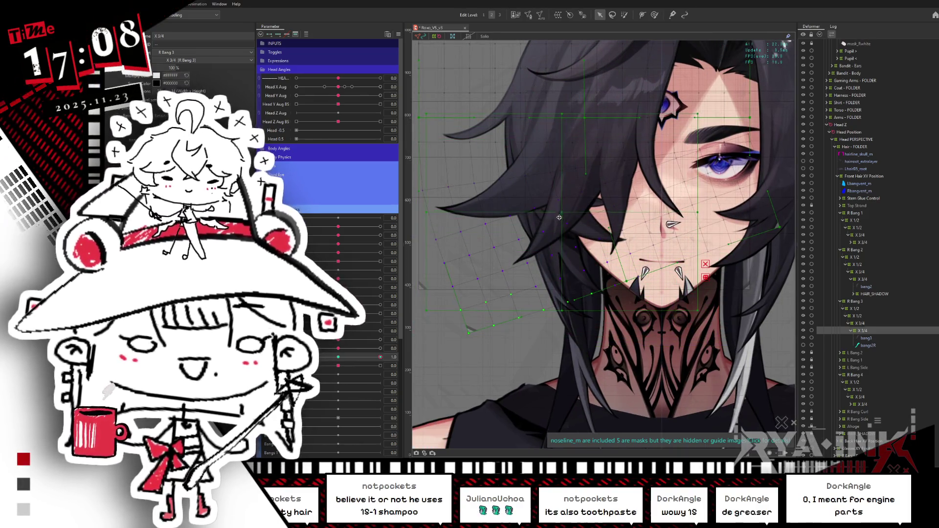
mouse_move(562, 314)
left_mouse_down()
mouse_move(604, 307)
mouse_move(353, 321)
left_mouse_up()
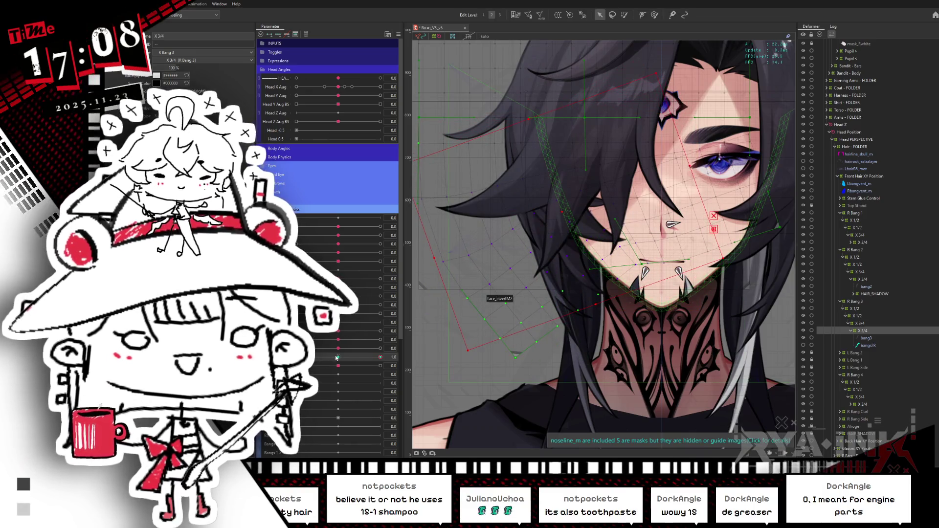
left_click(337, 357)
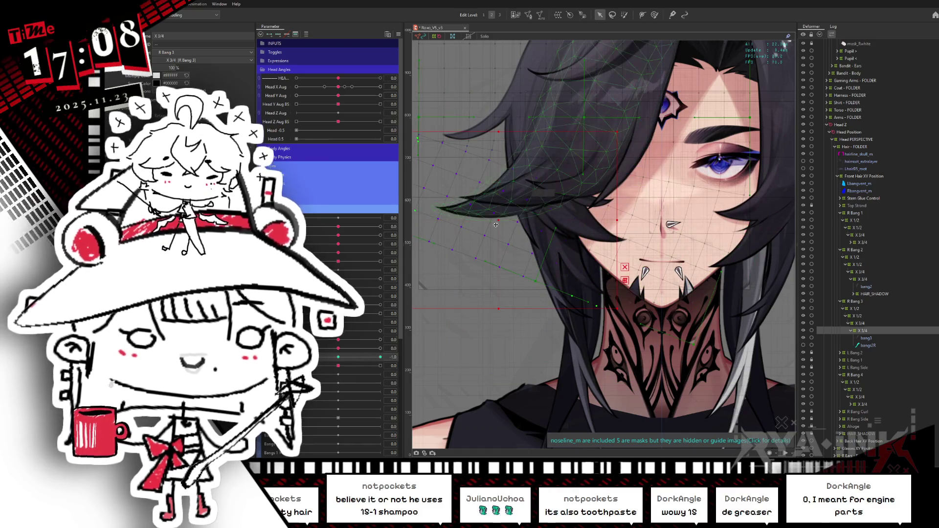
left_click_drag(643, 192, 621, 220)
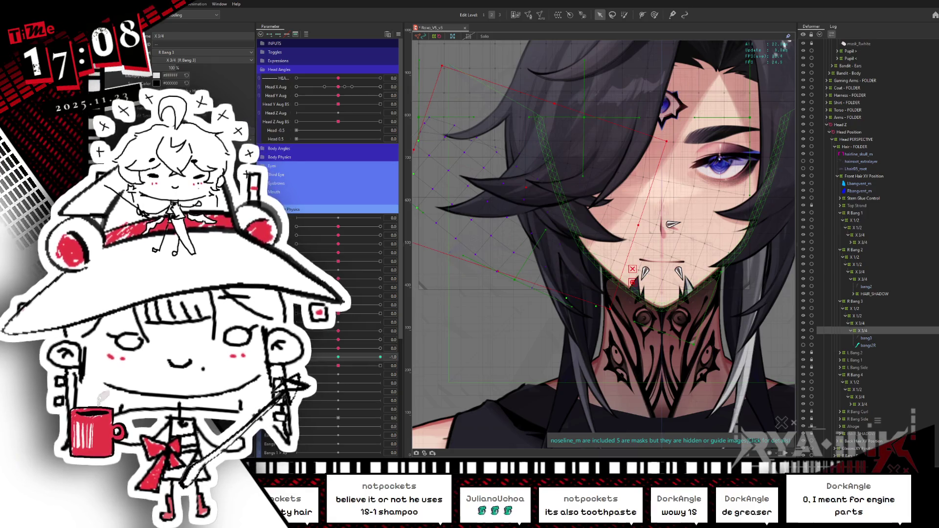
left_click_drag(323, 358, 405, 345)
mouse_move(341, 341)
left_mouse_down()
mouse_move(621, 302)
mouse_move(519, 301)
left_mouse_up()
Brush the hair strands slightly downward with the mesh overlay hidden, and set a hair parameter to maximum
left_click(655, 15)
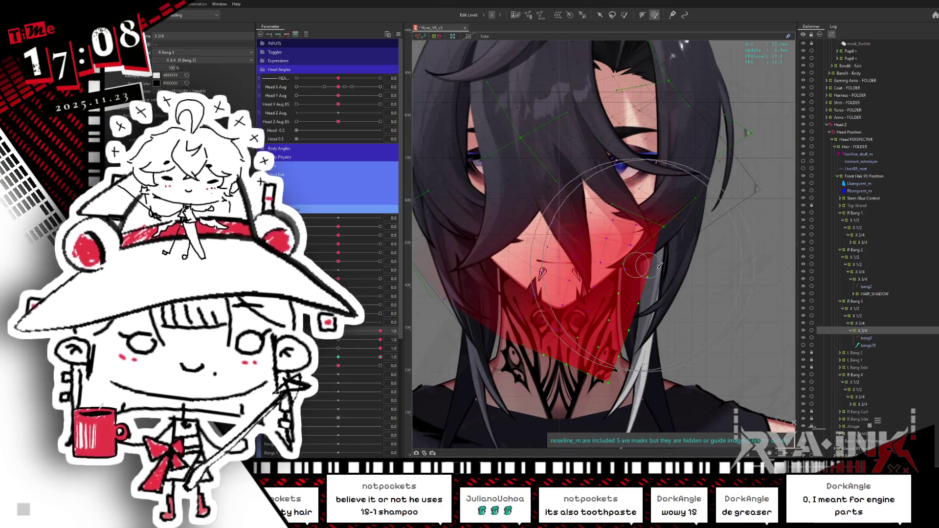
key("ctrl+h")
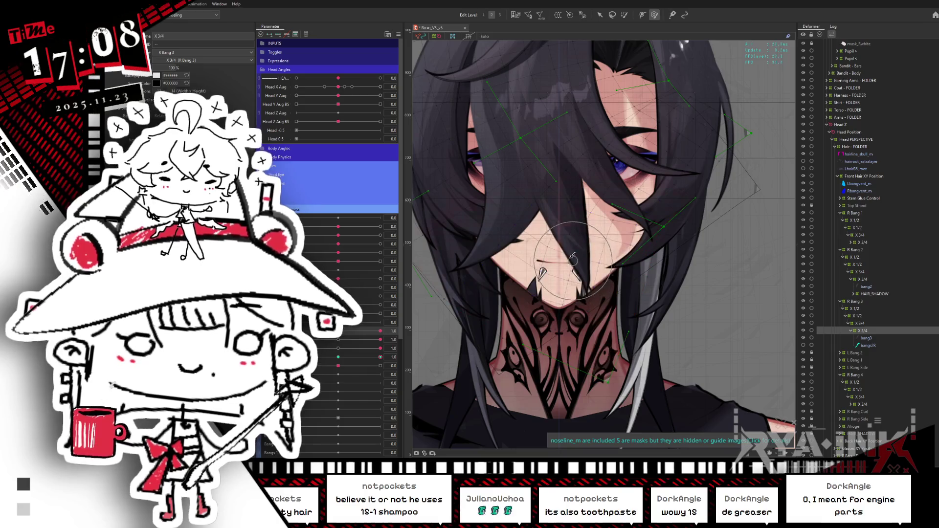
left_click_drag(584, 246, 587, 255)
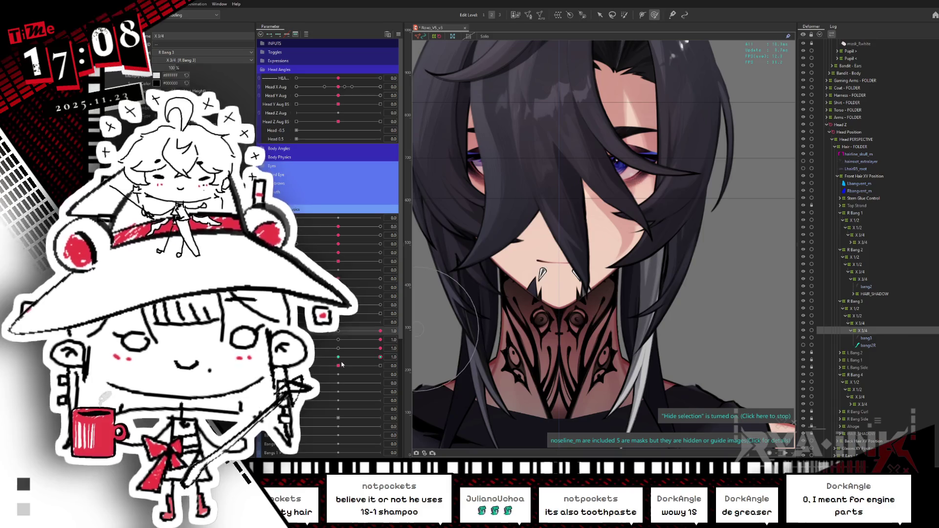
left_click(381, 366)
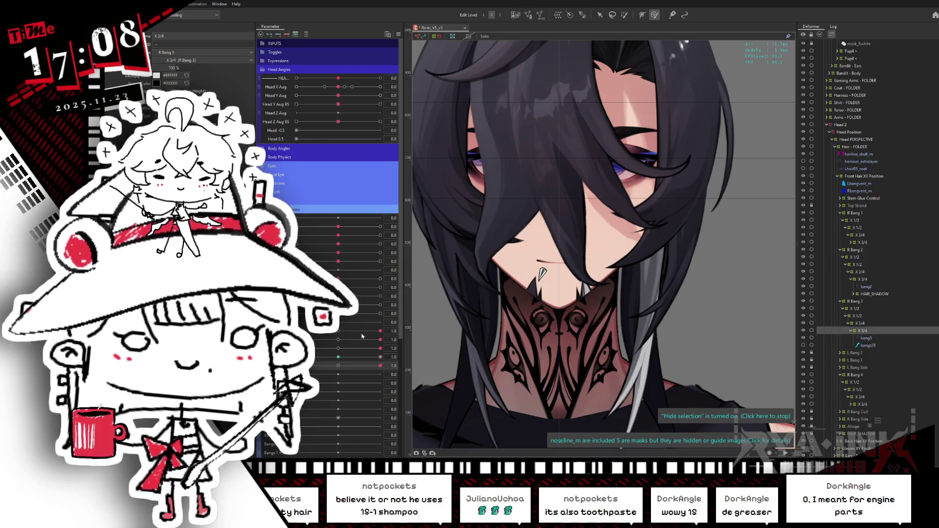
Swing all the bang parameters to -1.0 to preview the opposite extreme
left_click_drag(359, 336, 296, 340)
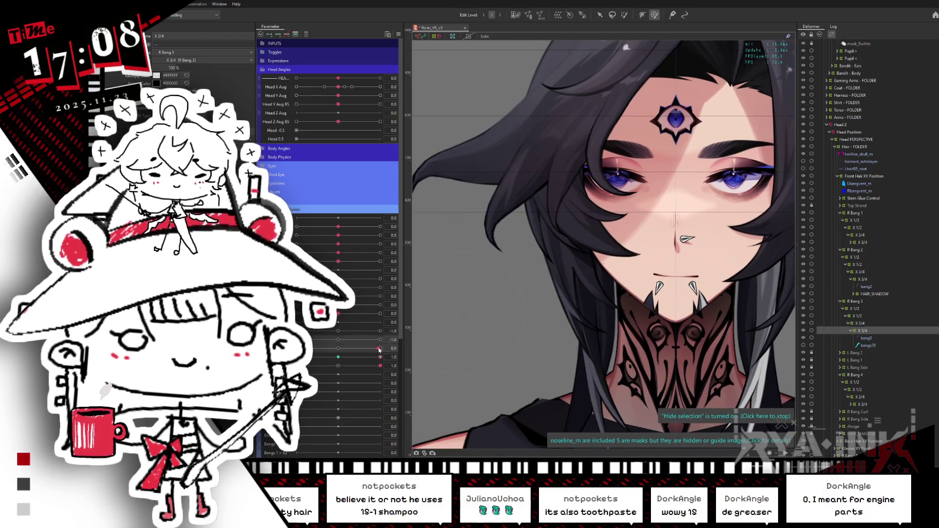
left_click_drag(381, 349, 296, 348)
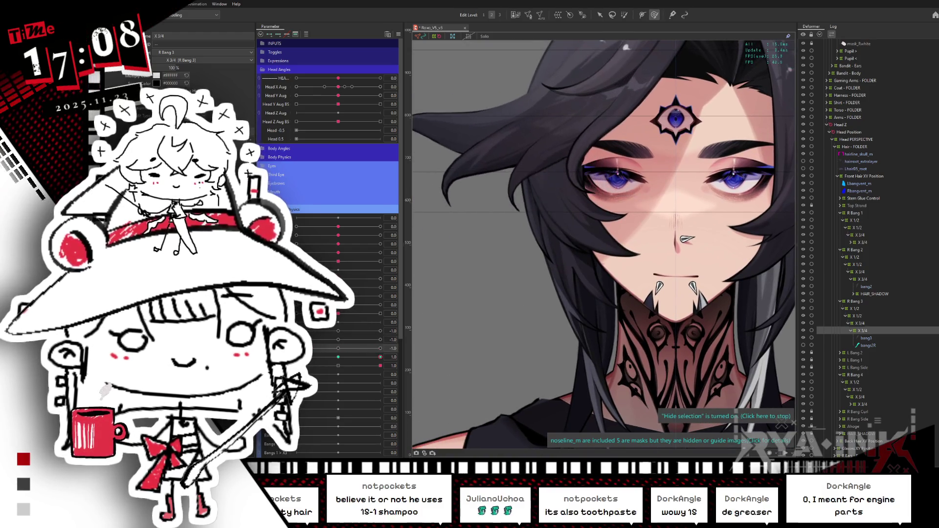
left_click_drag(381, 357, 296, 357)
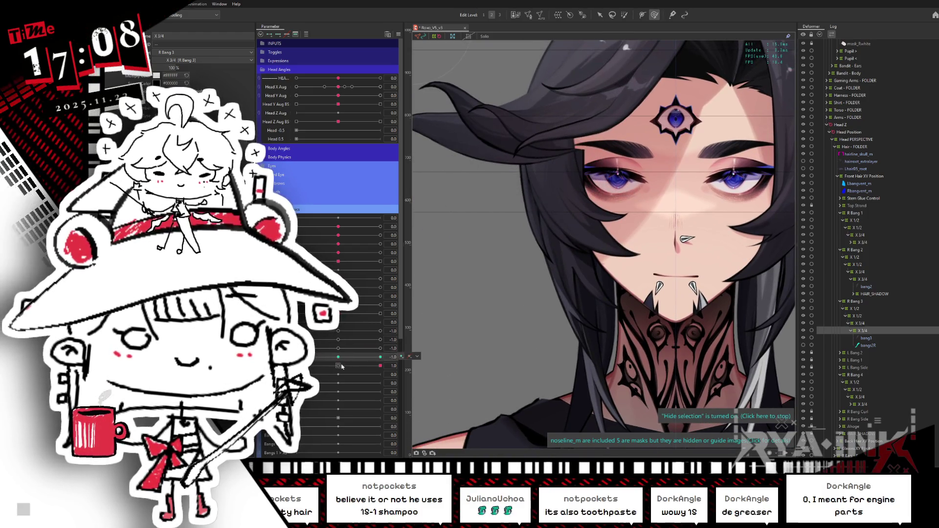
left_click_drag(381, 366, 296, 366)
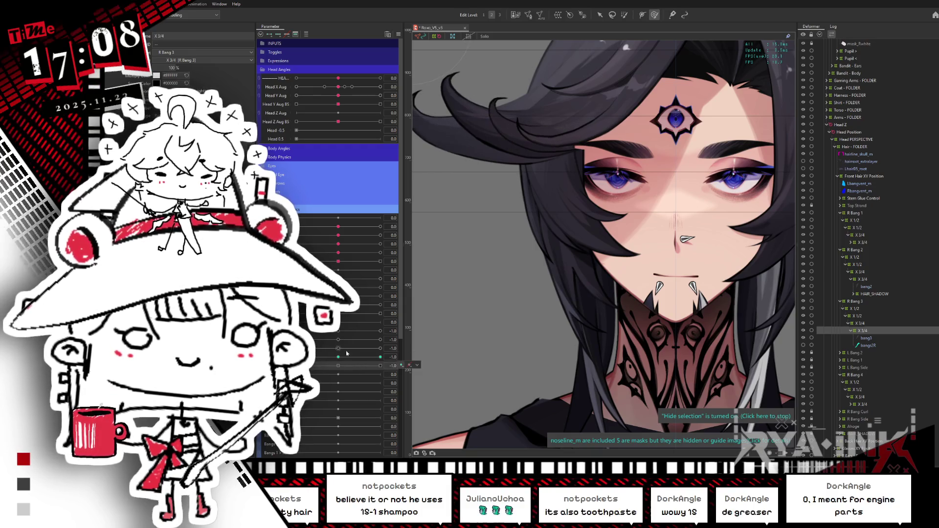
scroll(631, 282, "down", 5)
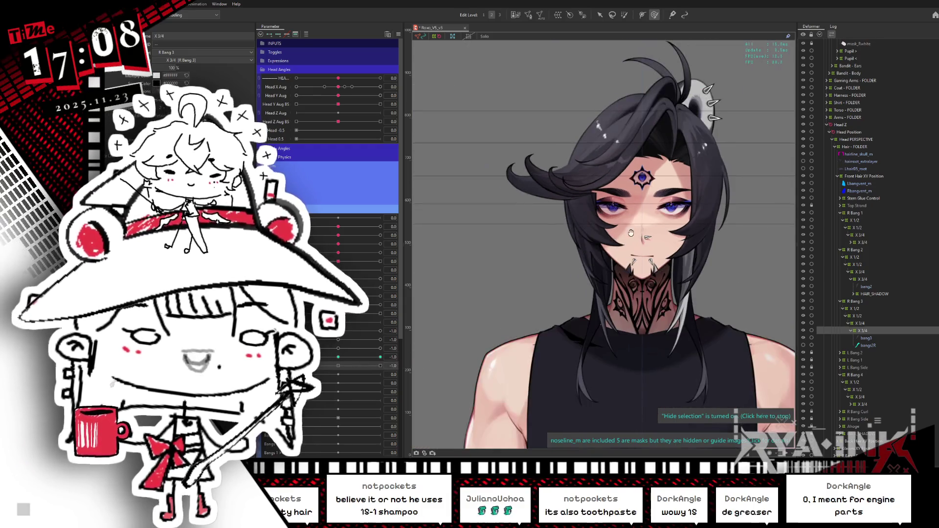
scroll(607, 201, "up", 3)
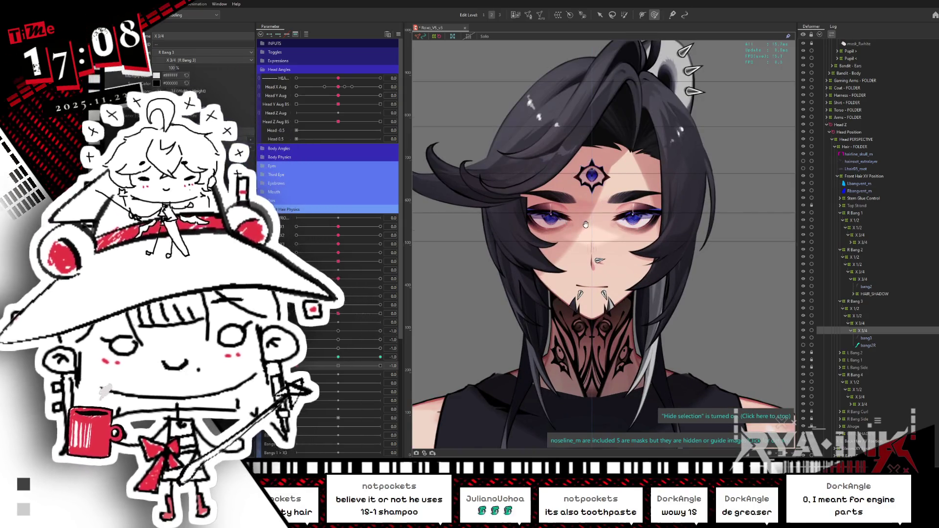
left_click_drag(585, 223, 630, 244)
Preview the bangs at the 1.0 pose and reset the parameter to its 0.0 rest key
left_click_drag(296, 366, 342, 365)
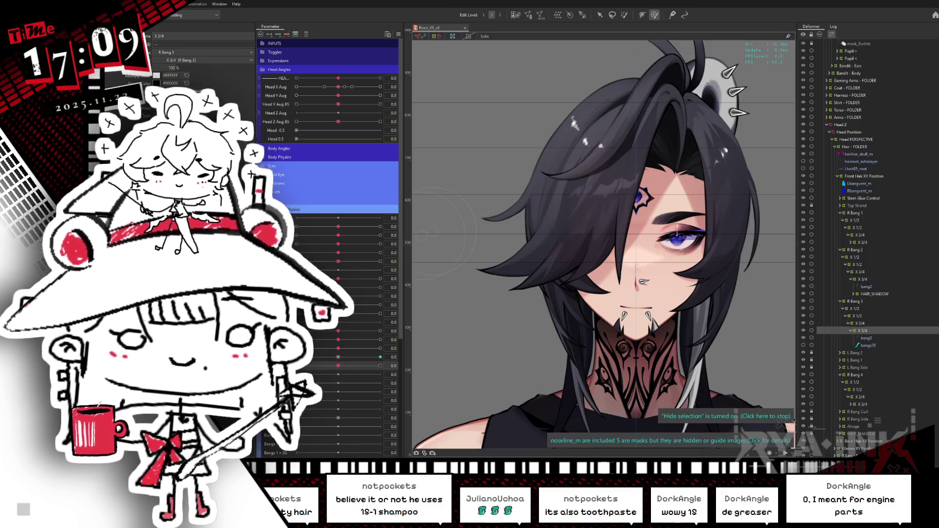
left_click_drag(341, 359, 380, 358)
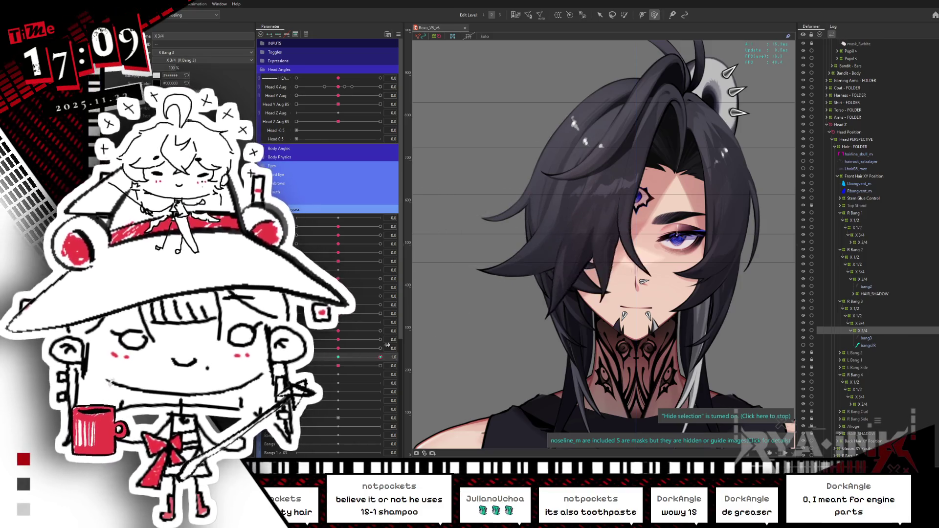
left_click(410, 356)
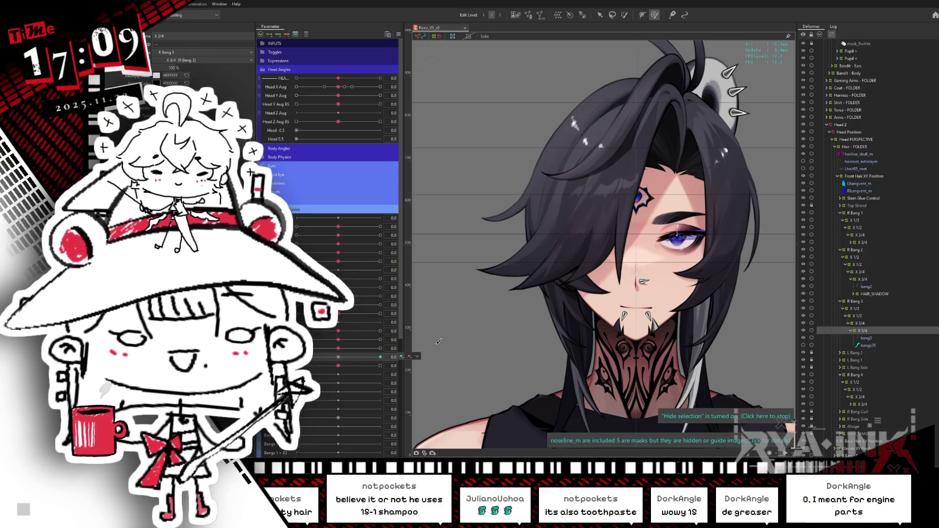
Check the R Bang 4 X 3/4 pose, then rotate the lower-left bang mesh under R Bang 3 clockwise
left_click(866, 405)
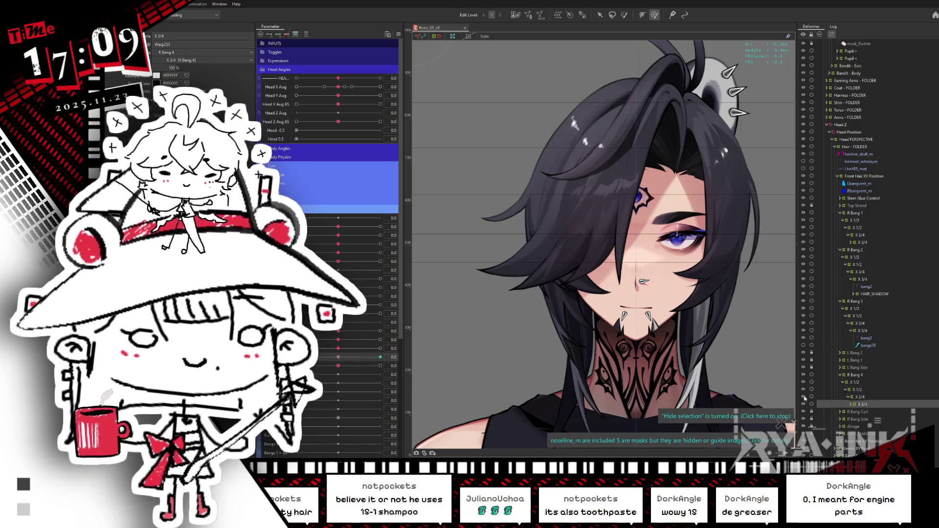
mouse_move(338, 357)
left_mouse_down()
mouse_move(296, 357)
mouse_move(400, 347)
left_mouse_up()
scroll(592, 293, "up", 2)
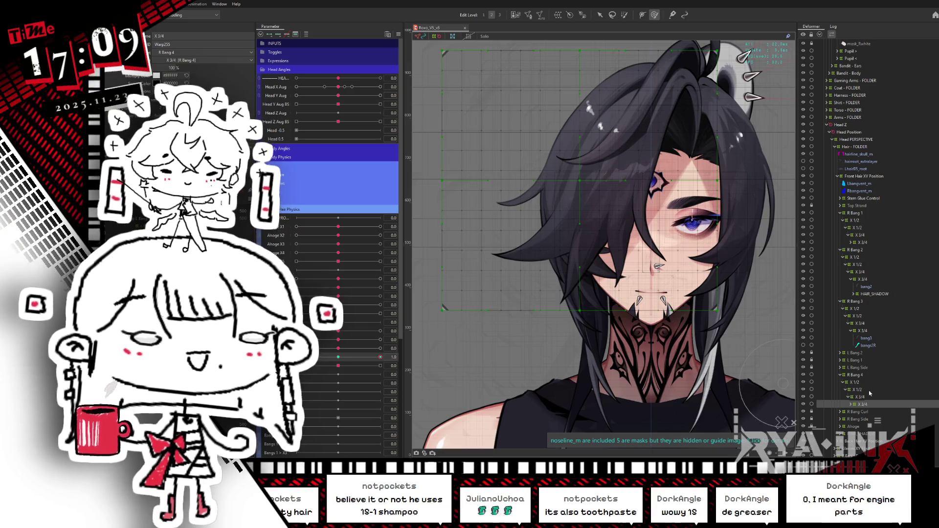
left_click(865, 331)
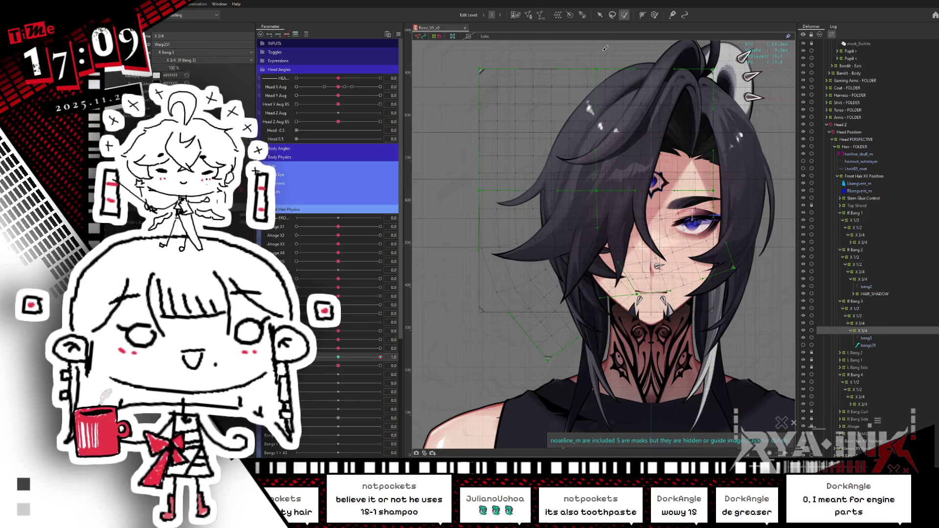
left_click(543, 299)
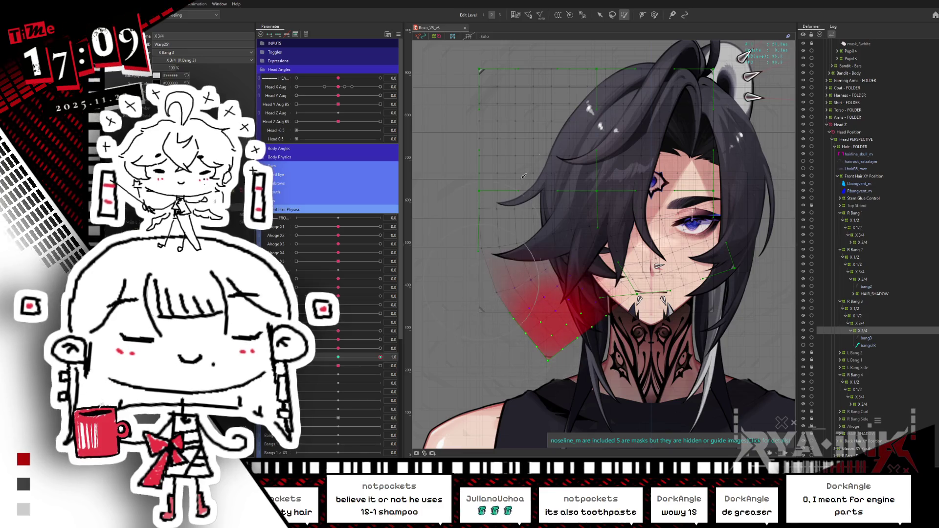
left_click(600, 16)
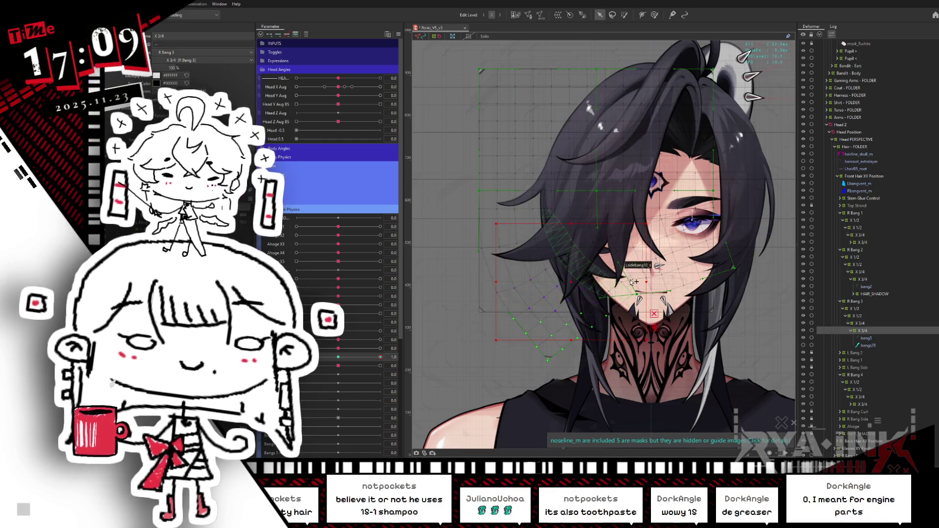
left_click_drag(652, 279, 656, 253)
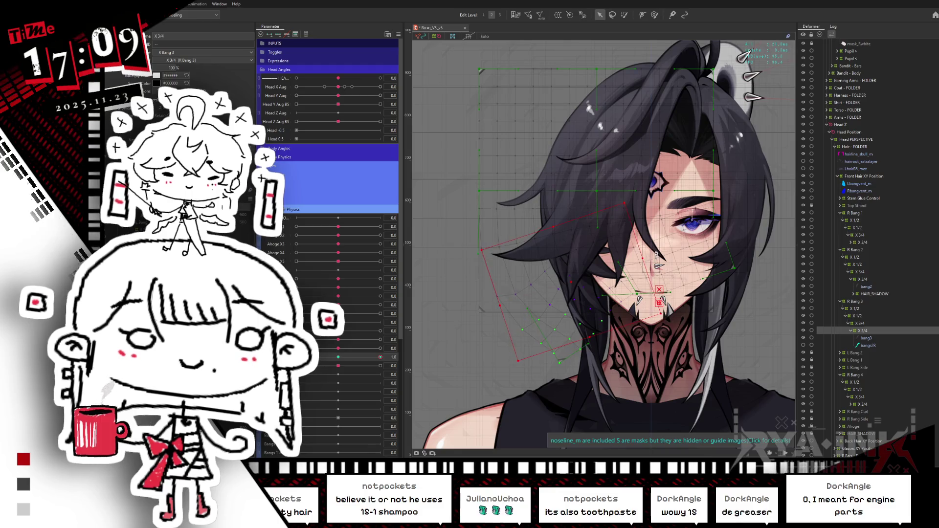
Rotate the left bang mesh slightly, then select the R Bang 4 X 3/4 warp at the 0.0 key
left_click(533, 251)
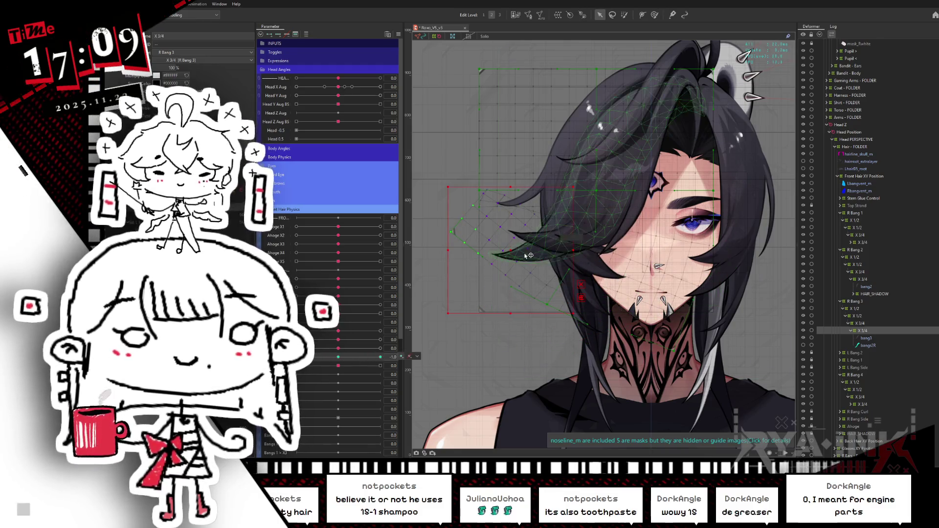
left_click(586, 249)
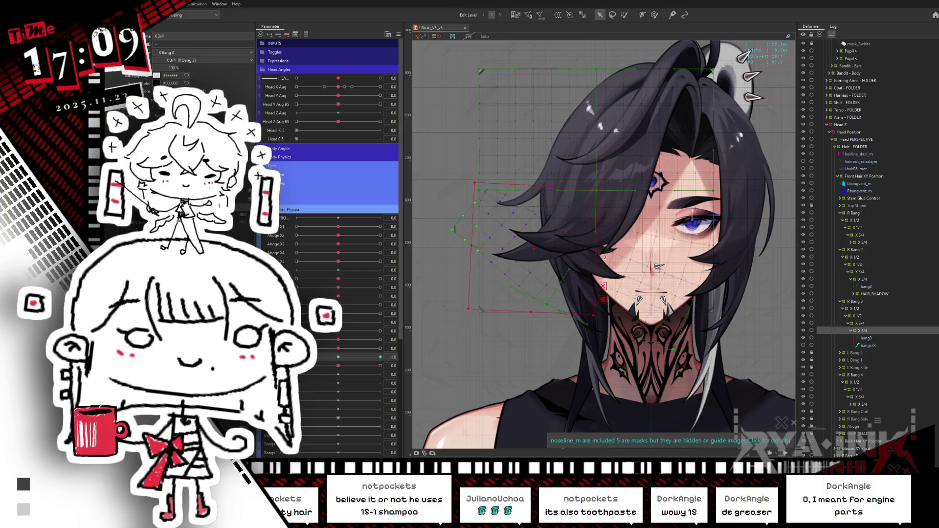
left_click_drag(598, 257, 596, 266)
left_click(381, 357)
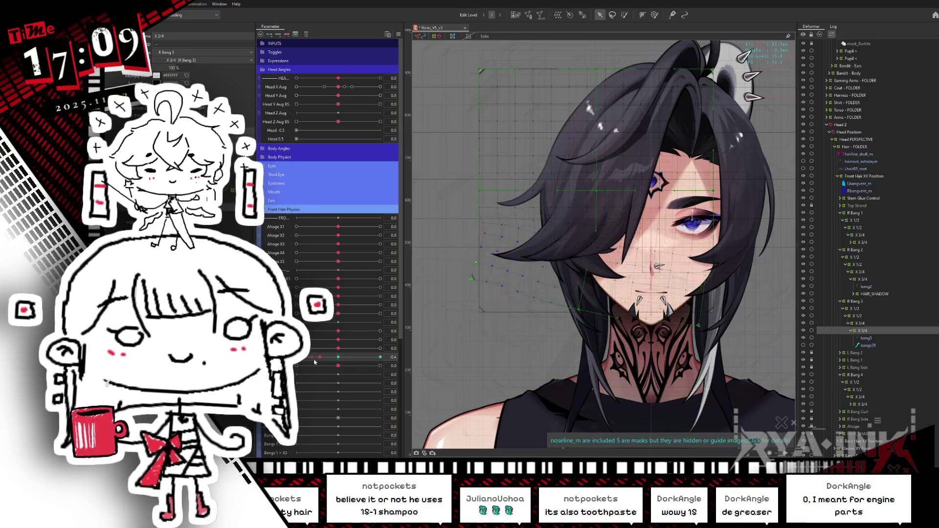
left_click(868, 345)
left_click(867, 405)
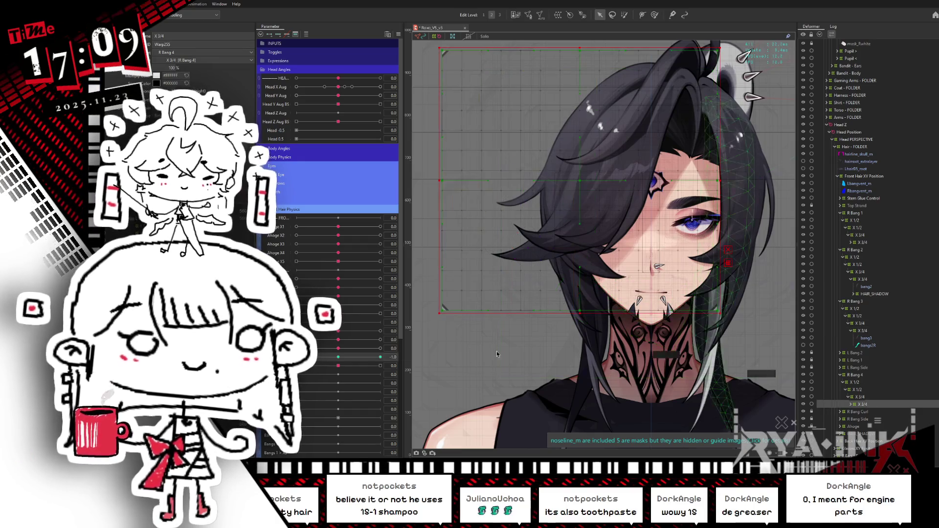
left_click(338, 357)
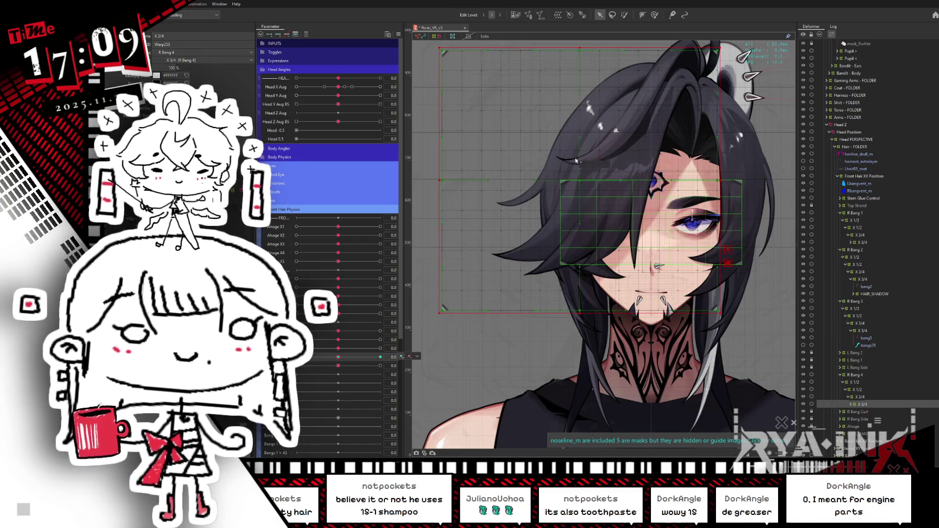
Move the warp up-left and rotate it about 10° clockwise at -1.0, move it up-left at 1.0, and preview
mouse_move(430, 220)
left_mouse_down()
mouse_move(509, 239)
mouse_move(624, 338)
left_mouse_up()
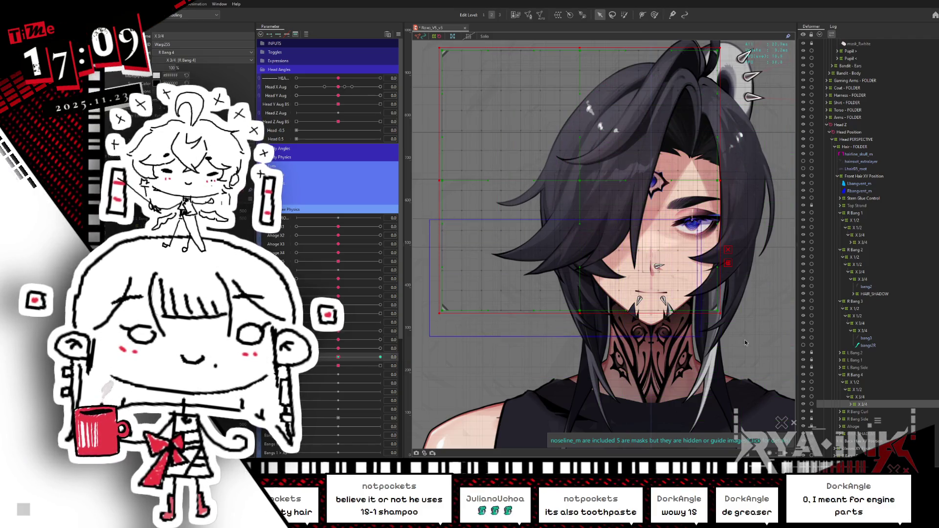
left_click(327, 358)
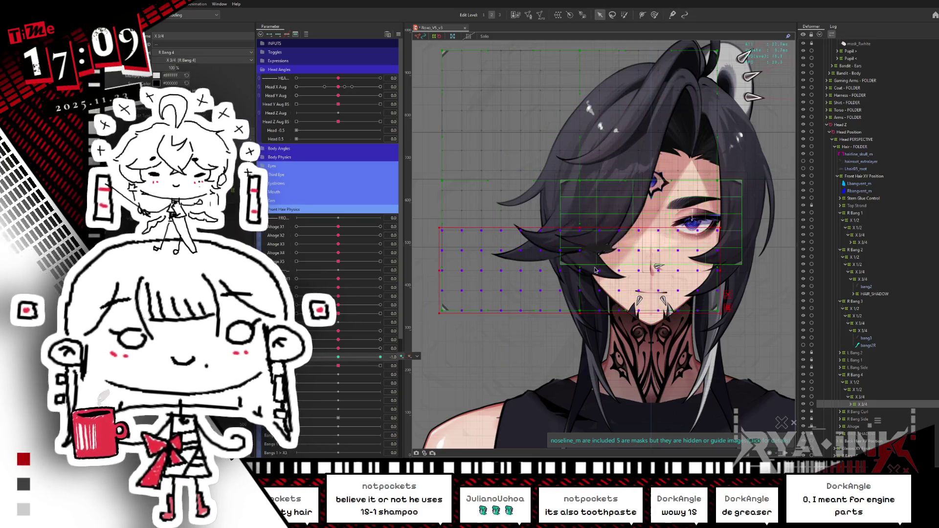
left_click_drag(580, 270, 567, 221)
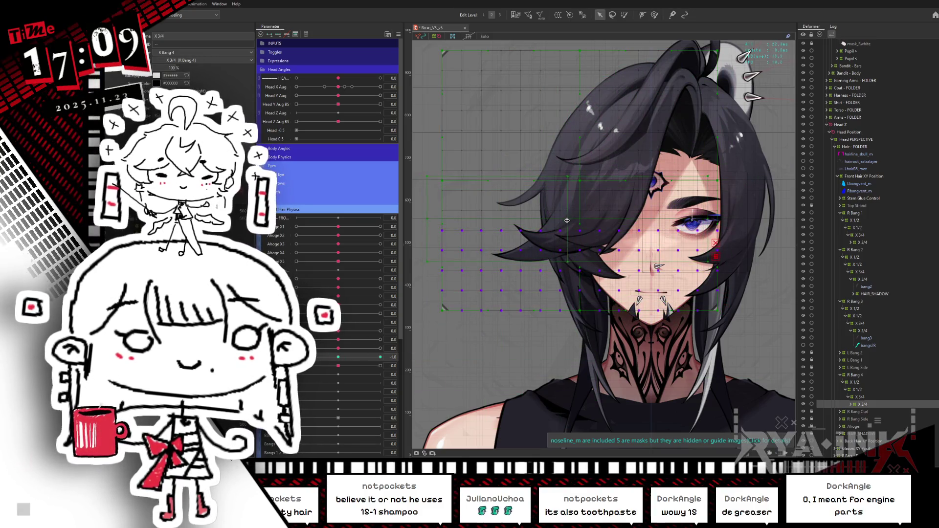
left_click_drag(711, 219, 708, 264)
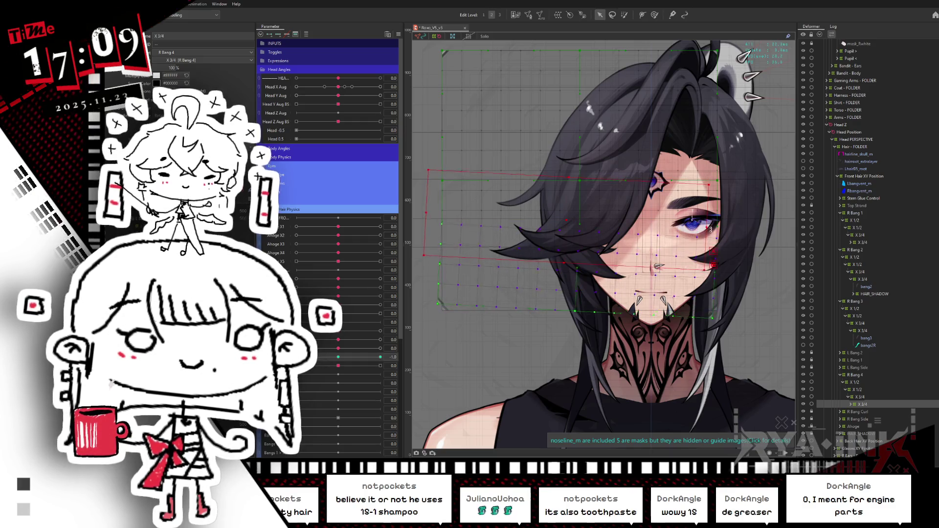
left_click(380, 357)
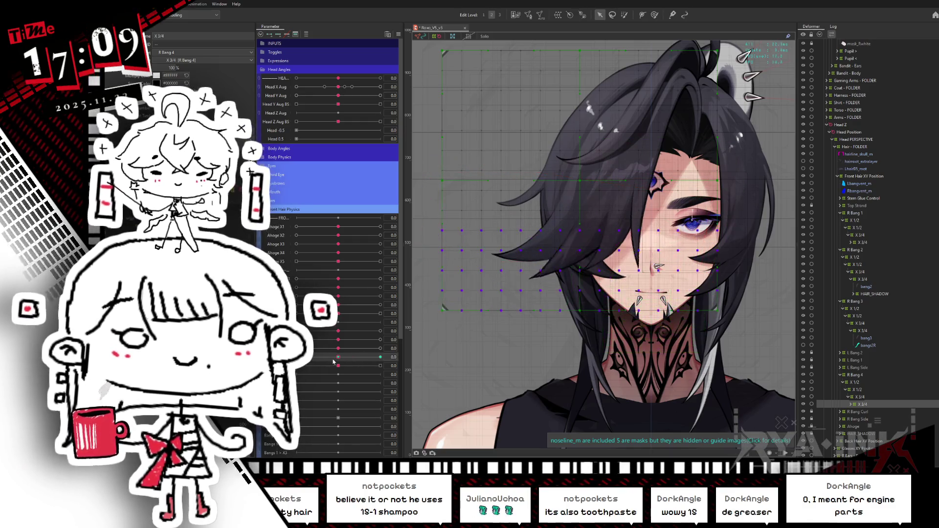
left_click_drag(581, 270, 570, 220)
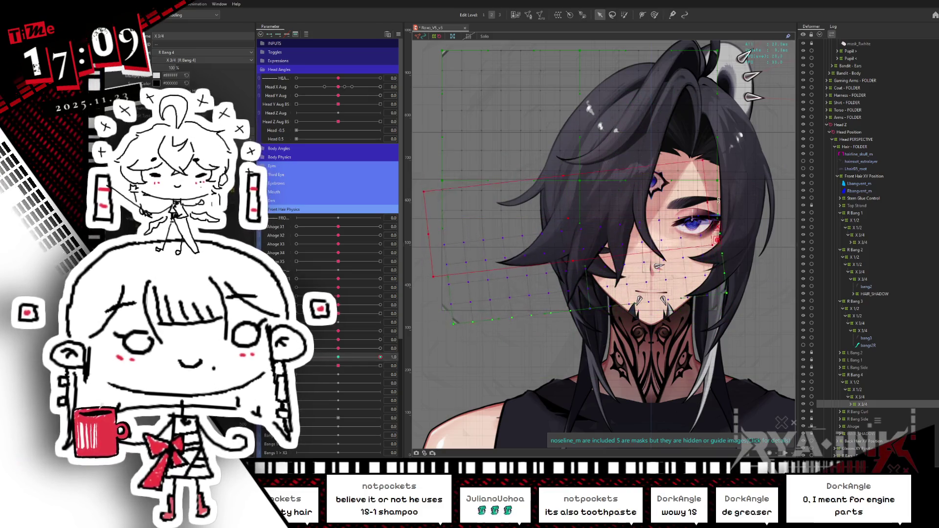
left_click(322, 357)
left_click_drag(322, 359, 369, 361)
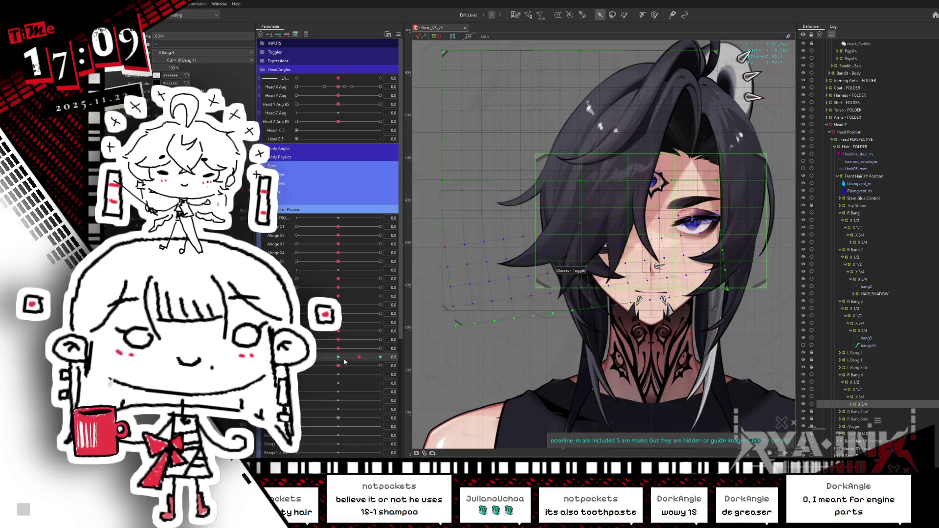
left_click(338, 357)
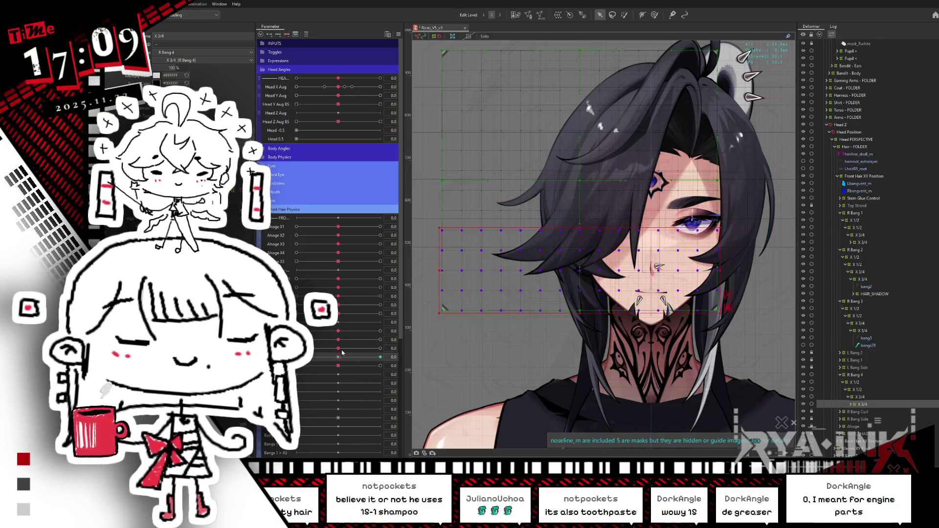
Brush across the face mesh, rotate its points at 1.0, and rotate the hair mesh clockwise at -1.0
key("b")
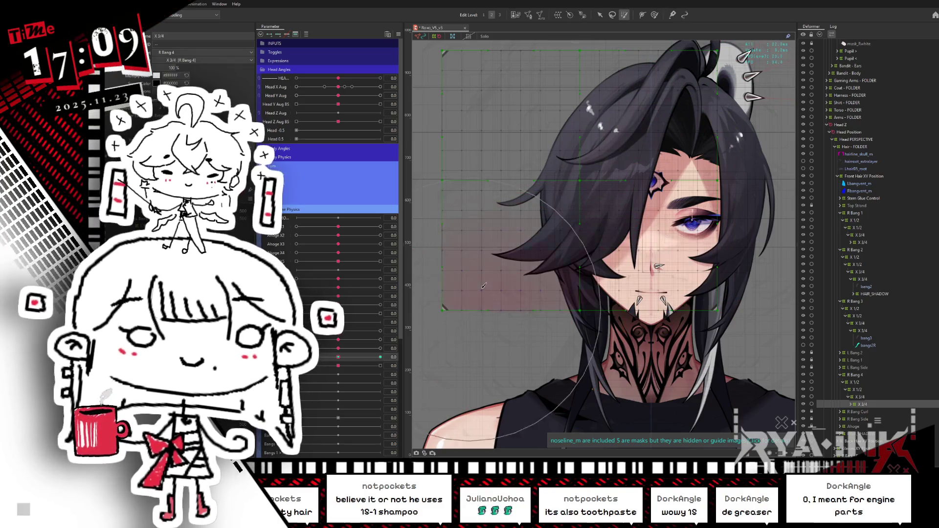
left_click_drag(517, 312, 556, 348)
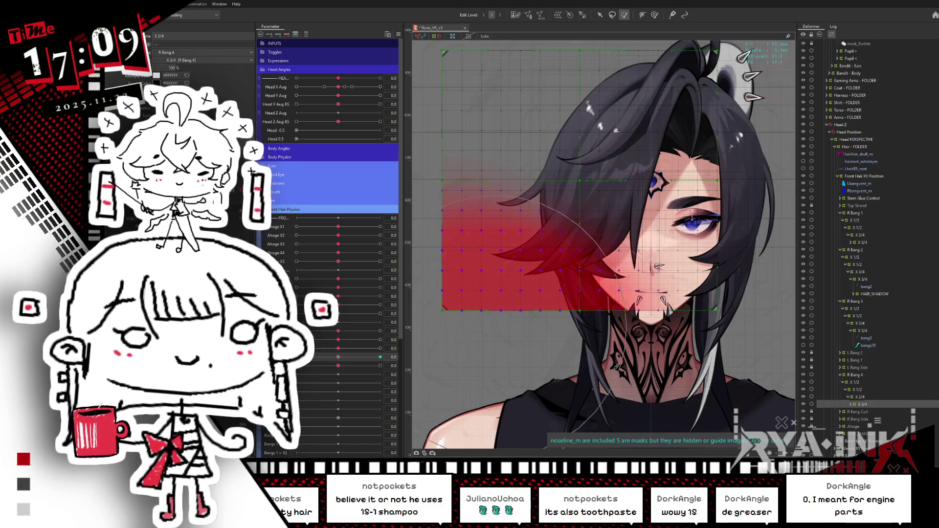
left_click(601, 16)
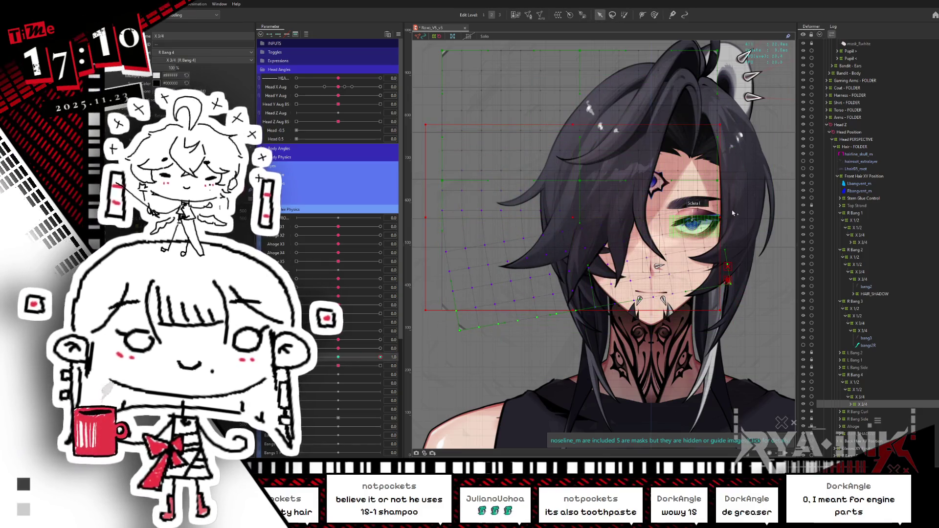
left_click_drag(572, 220, 730, 181)
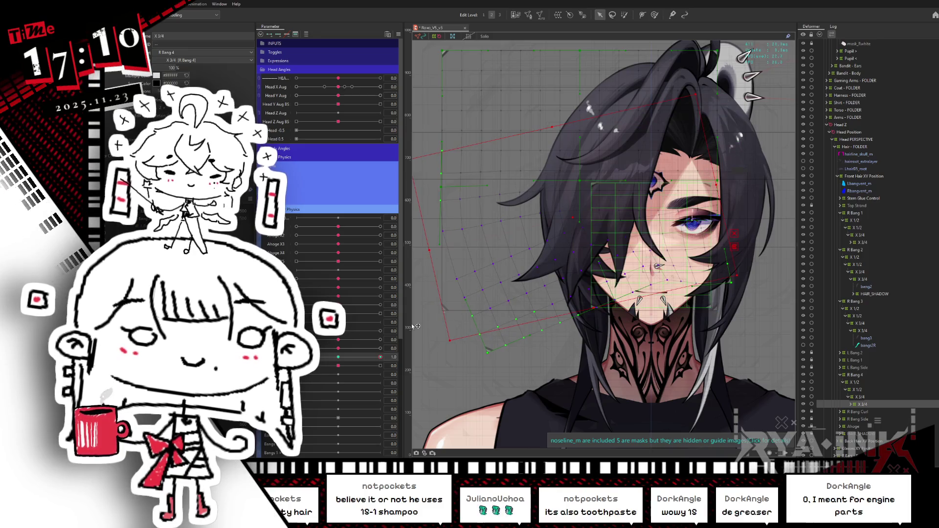
left_click(379, 357)
left_click(379, 358)
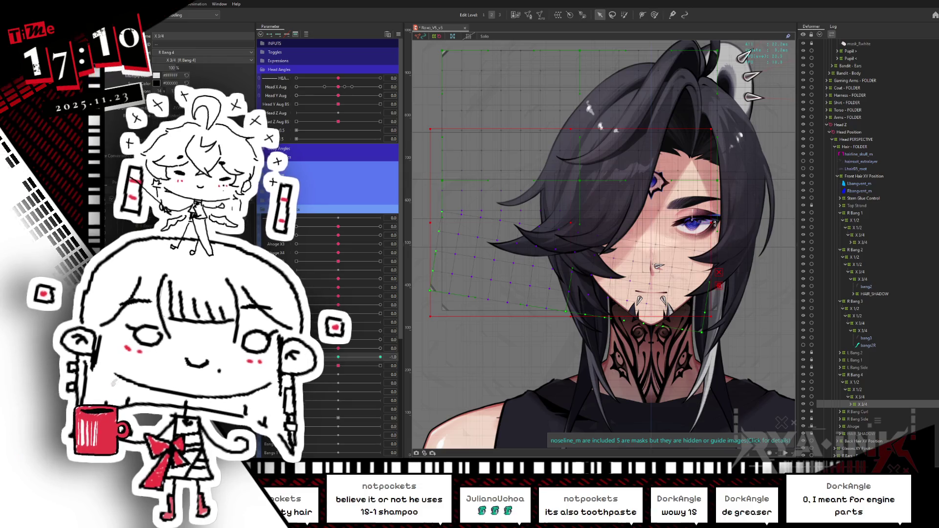
left_click_drag(429, 324, 411, 301)
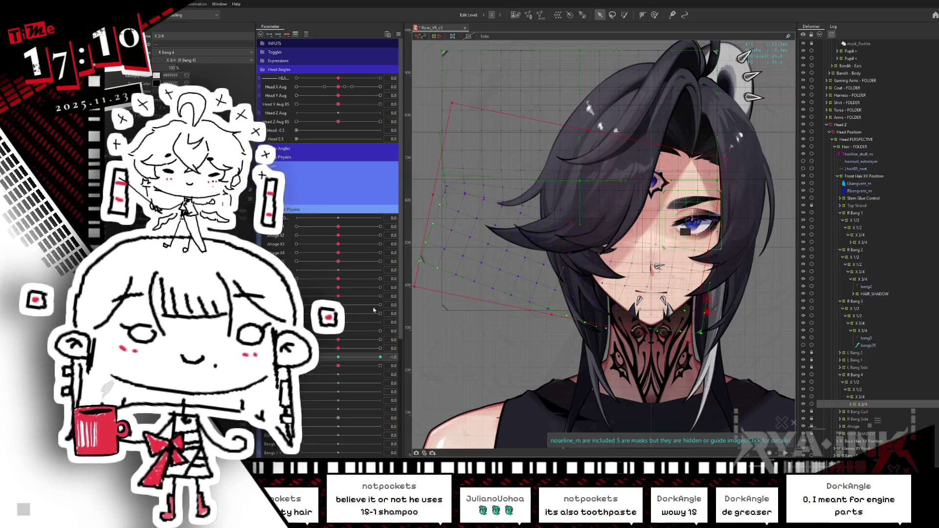
Brush-warp the left hair with the overlay hidden, then rotate the hair warp counter-clockwise at Front Hair Physics 1.0
key("ctrl+h")
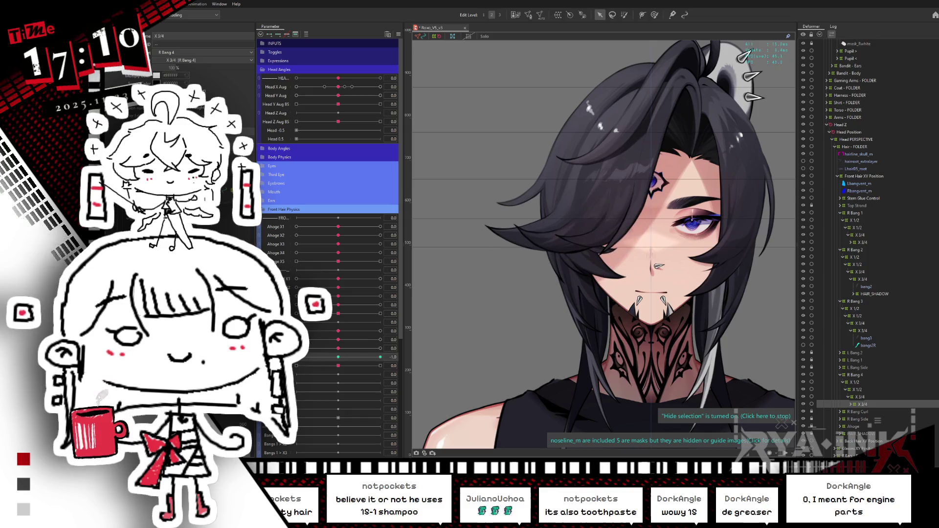
key("b")
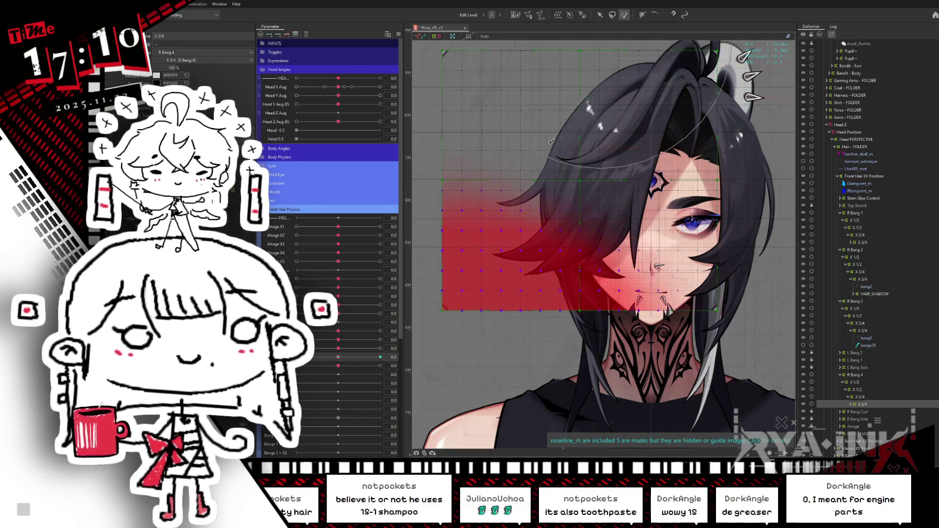
left_click_drag(494, 293, 460, 291)
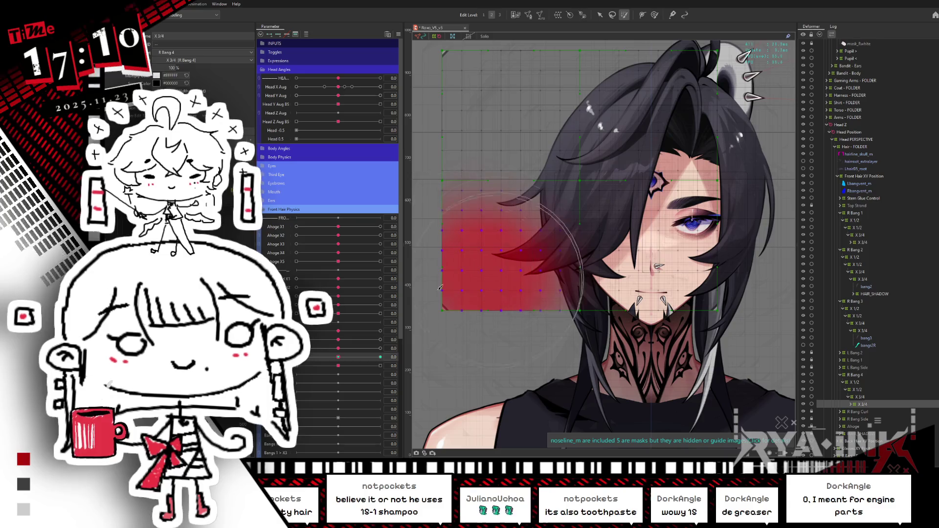
key("v")
left_click(381, 357)
left_click_drag(531, 304, 559, 253)
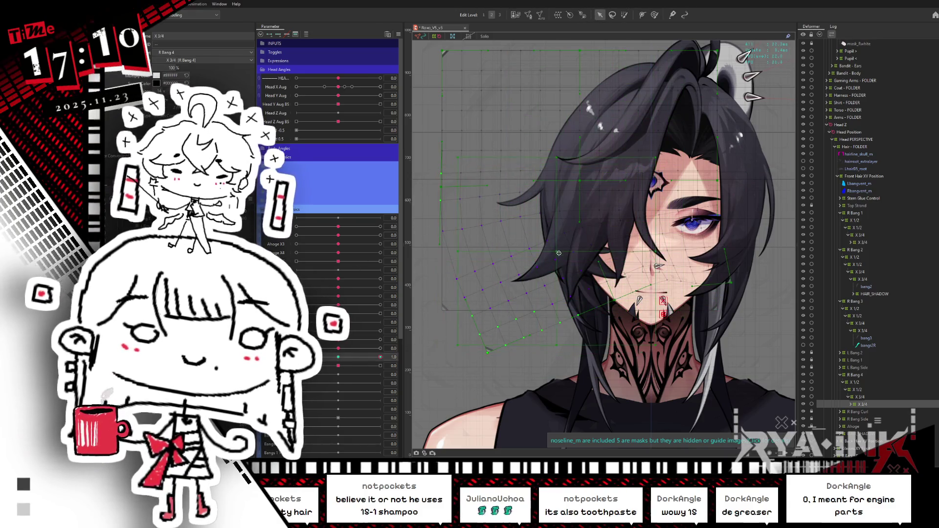
left_click_drag(668, 247, 555, 248)
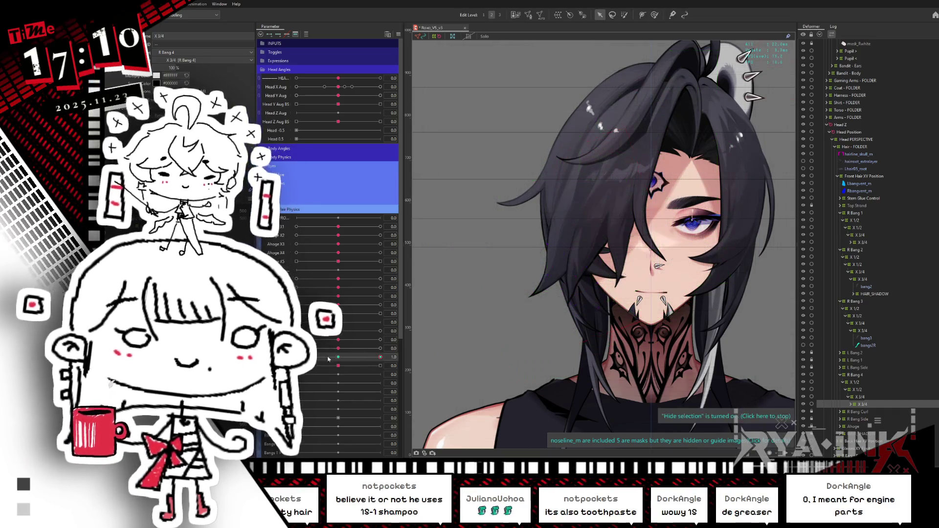
Try rotating another bang deformer at -1.0, undo it, and hide the deformer overlays to view the art
left_click(359, 357)
left_click(338, 357)
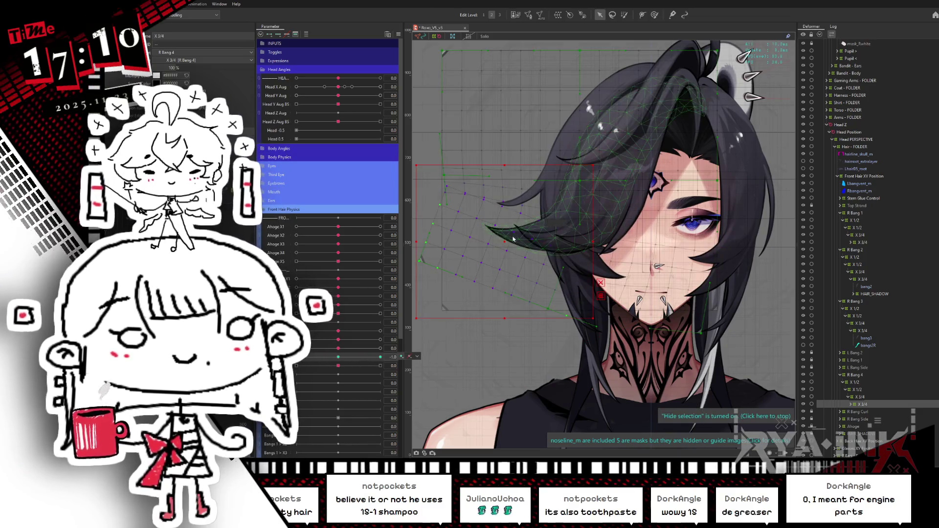
left_click(579, 226)
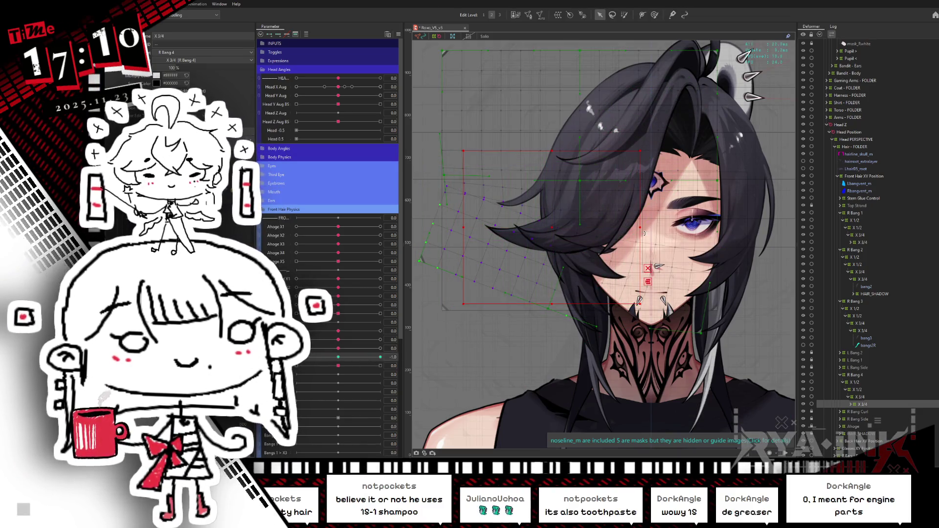
left_click_drag(645, 232, 626, 250)
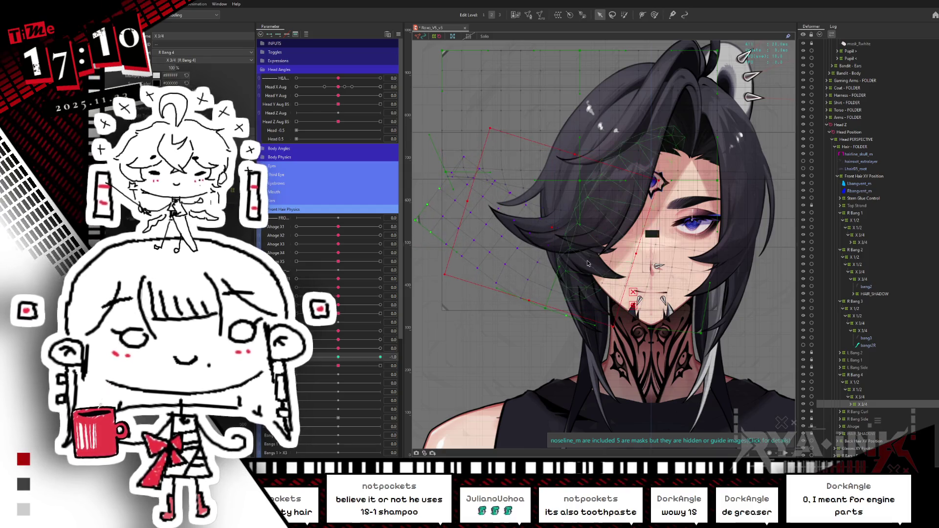
key("ctrl+z")
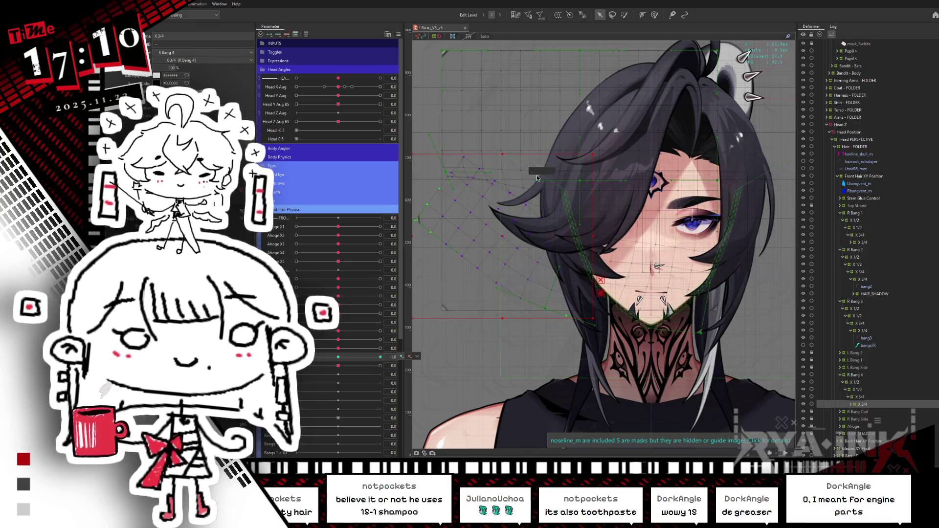
key("ctrl+shift+h")
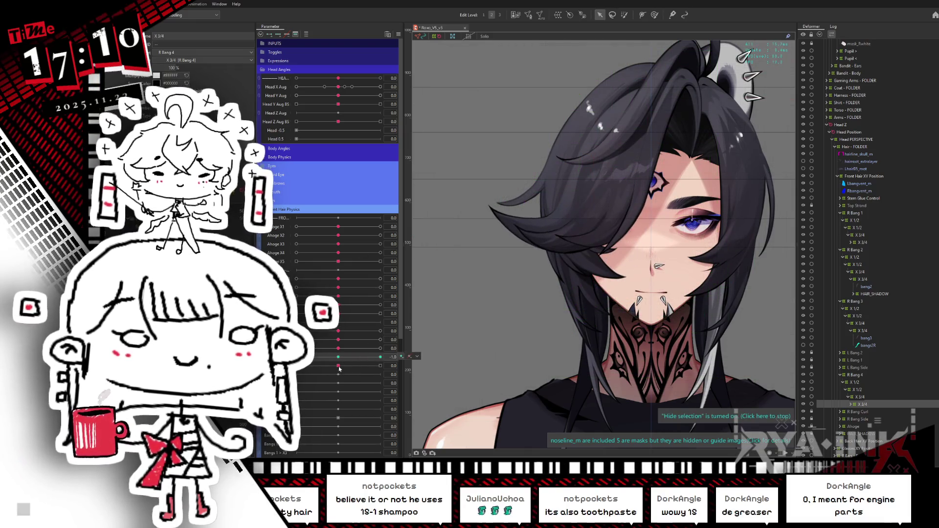
Set the bang physics parameter to -1.0 and add a key there
left_click(339, 367)
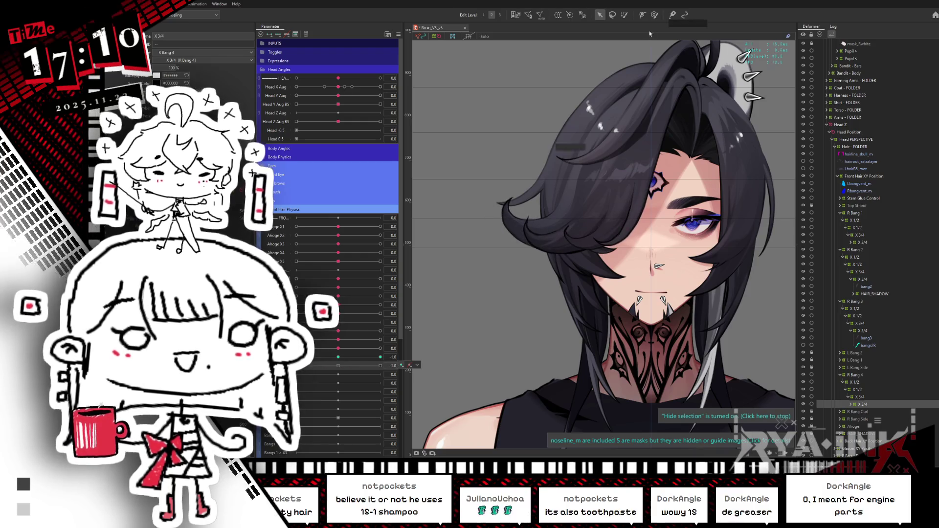
left_click(655, 15)
left_click(317, 348)
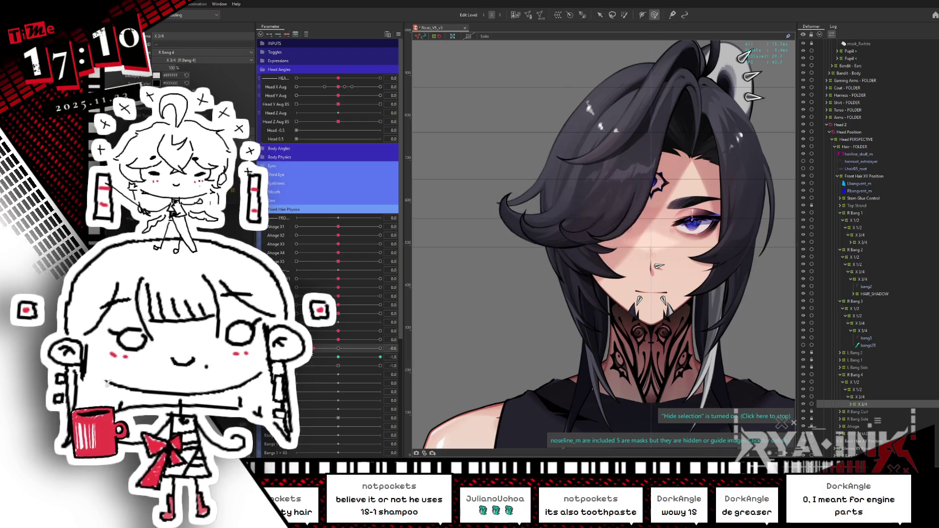
left_click(315, 348)
Swing the front hair both ways and sweep the remaining bang parameters to 1.0 to test
mouse_move(334, 342)
left_mouse_down()
mouse_move(297, 342)
mouse_move(401, 328)
left_mouse_up()
left_click(341, 339)
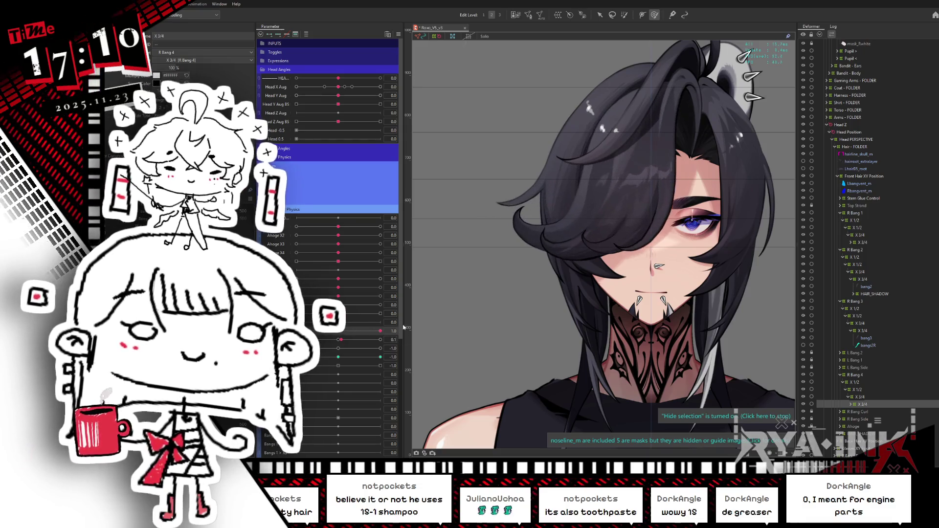
left_click_drag(321, 341, 384, 340)
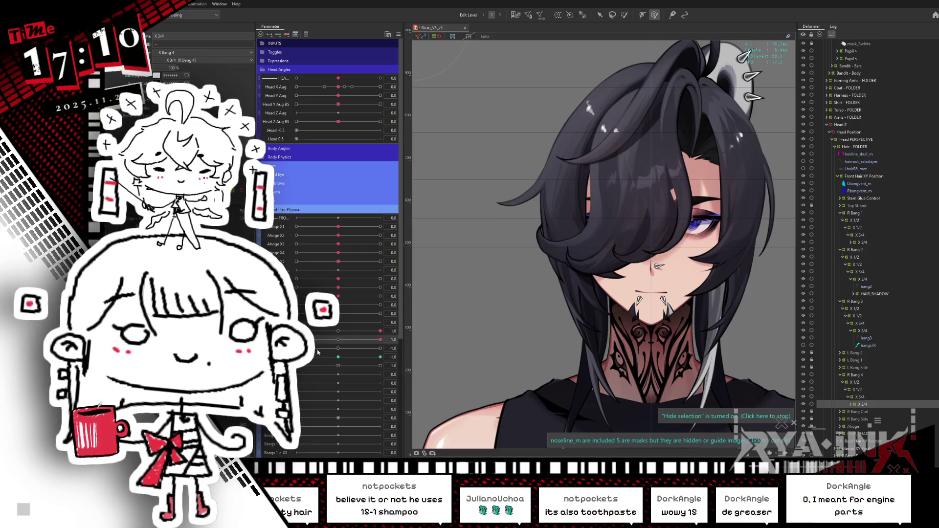
left_click_drag(318, 351, 407, 345)
mouse_move(329, 361)
left_mouse_down()
mouse_move(407, 352)
mouse_move(341, 349)
left_mouse_up()
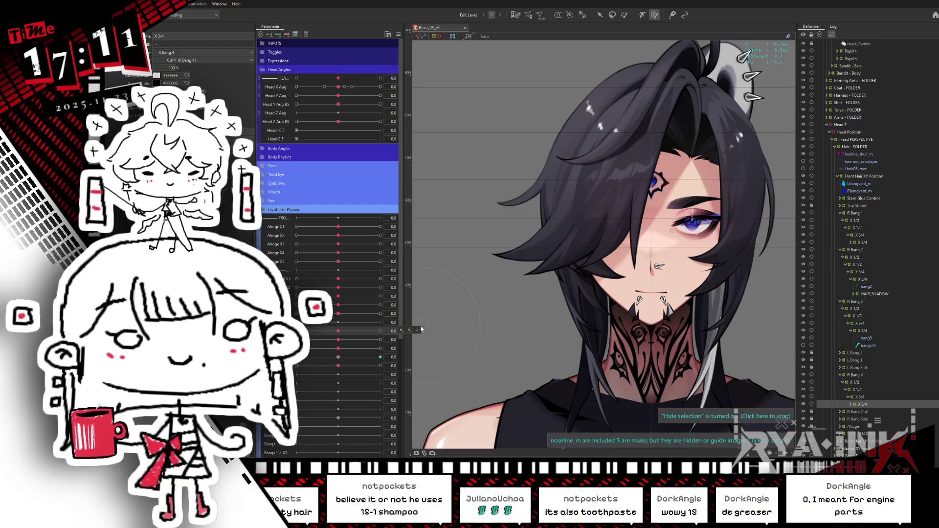
left_click(410, 330)
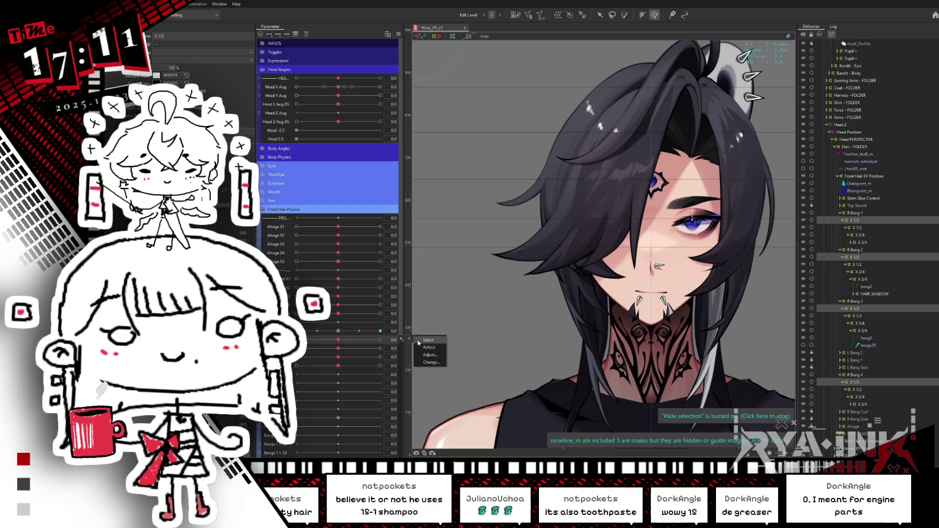
left_click(411, 339)
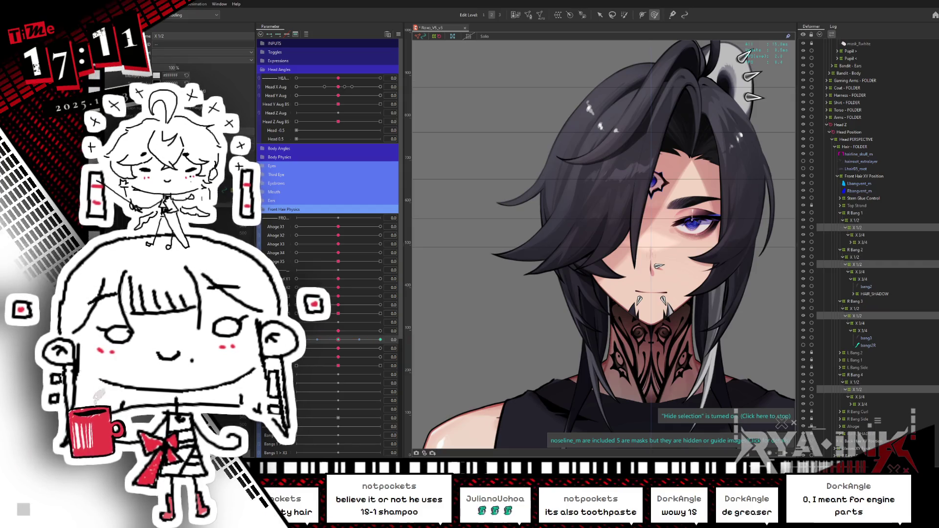
left_click(414, 348)
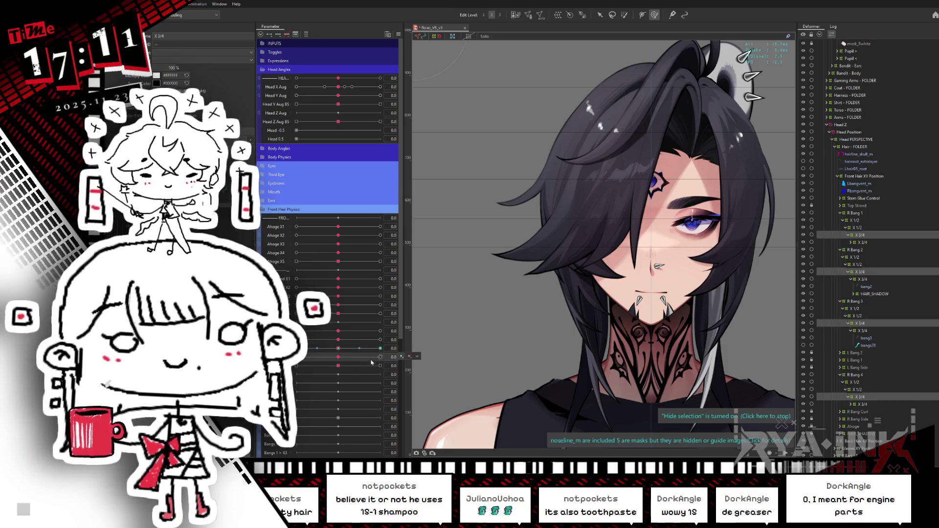
left_click(410, 357)
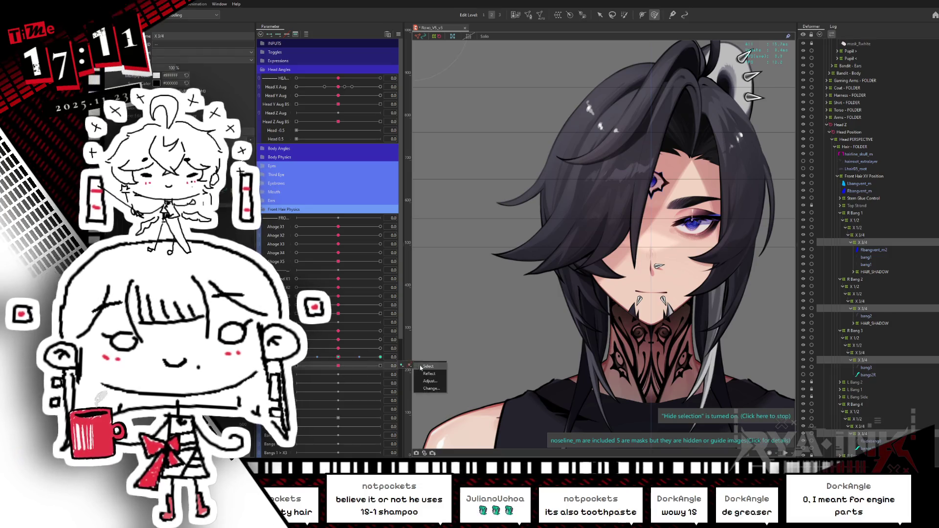
left_click(410, 365)
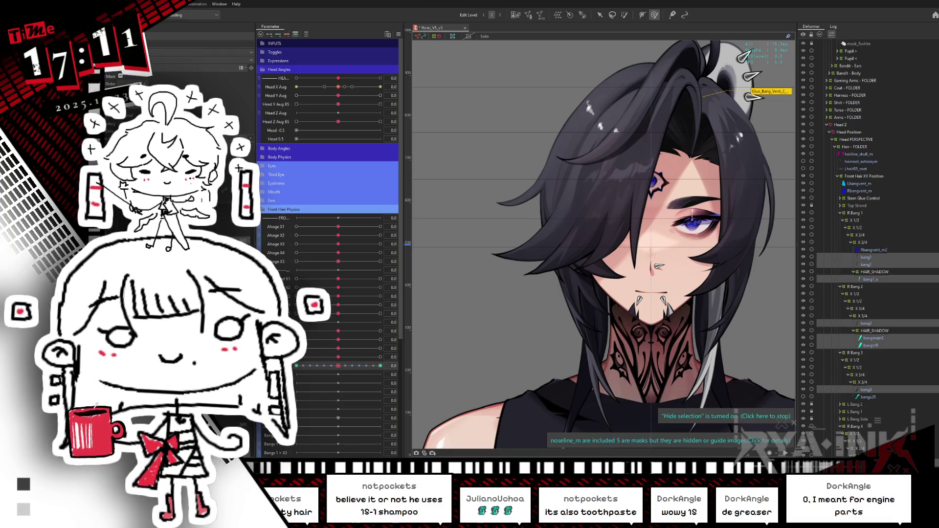
key("ctrl+s")
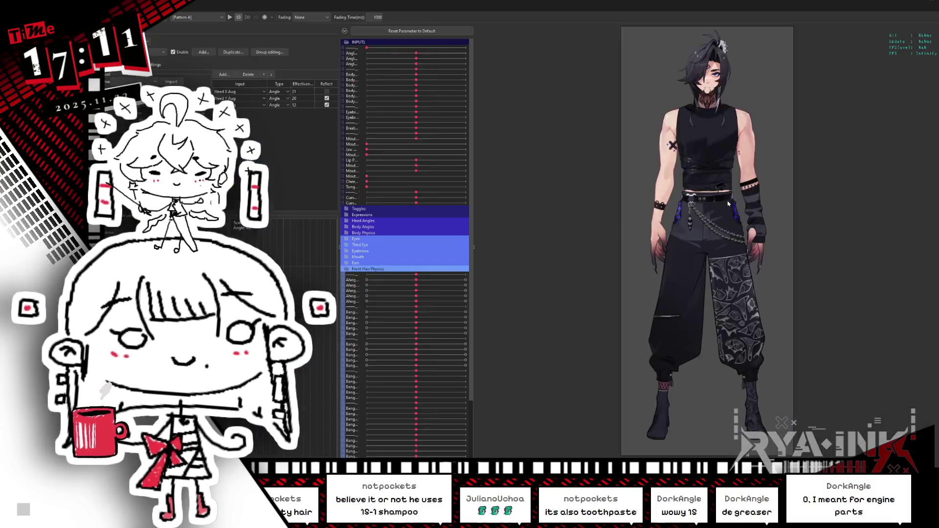
Reset the front hair physics output scales to 1 with Reset Magnification
scroll(715, 60, "up", 5)
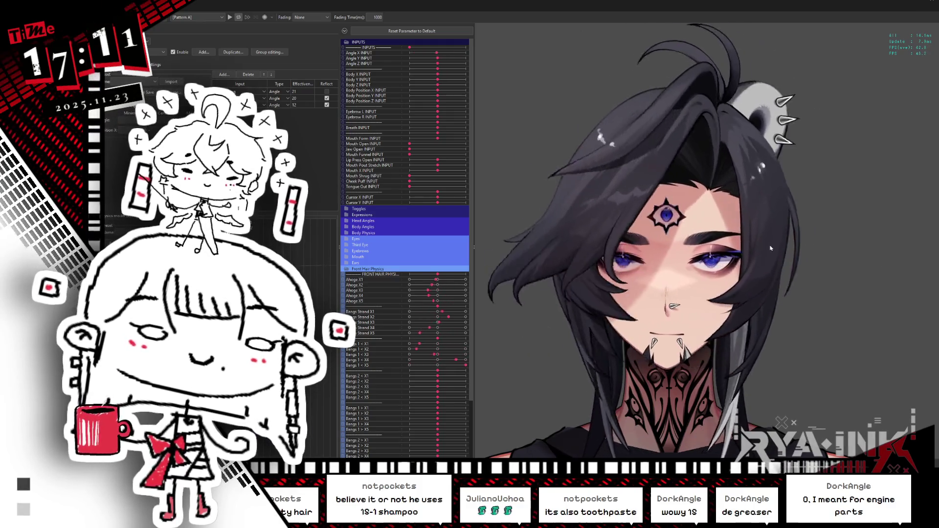
left_click(186, 64)
left_click(317, 97)
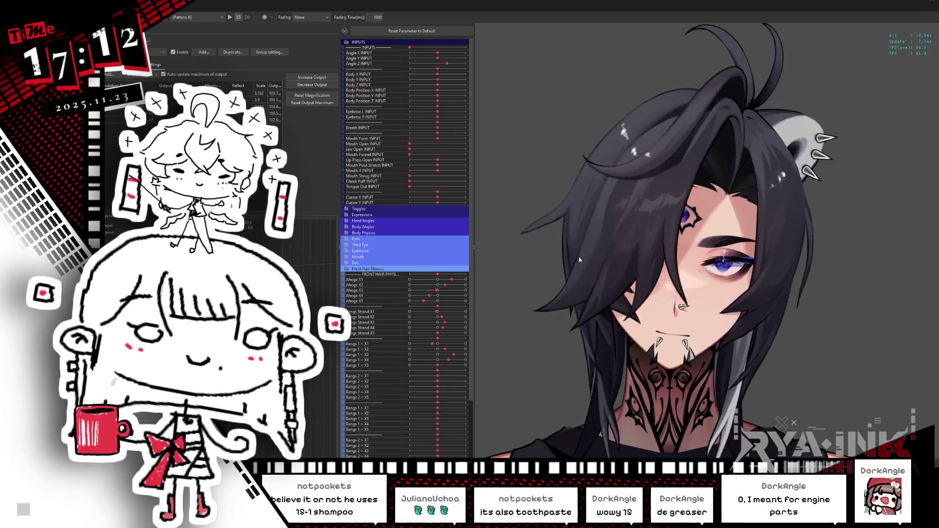
Uncheck Reflect on the input, lower the second input's effectiveness from 20 to 11, and close the window
left_click(142, 64)
left_click(327, 105)
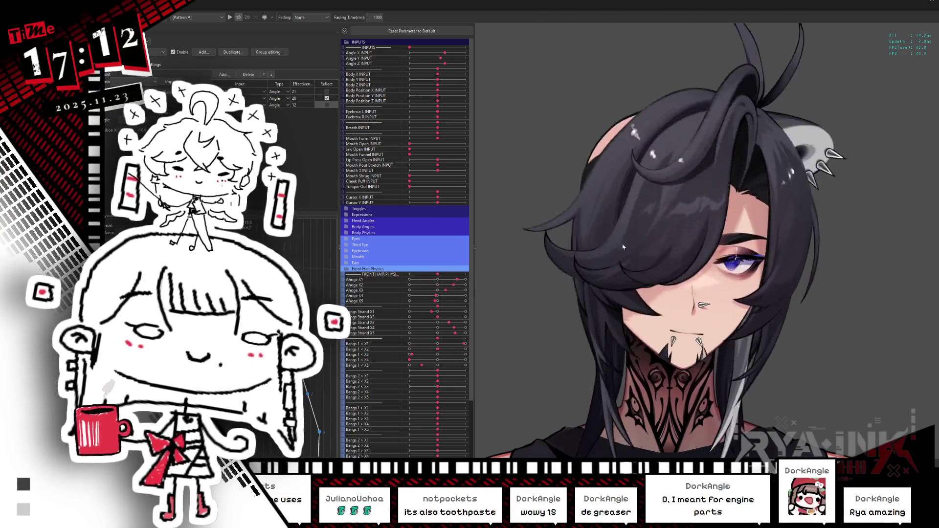
scroll(759, 200, "down", 5)
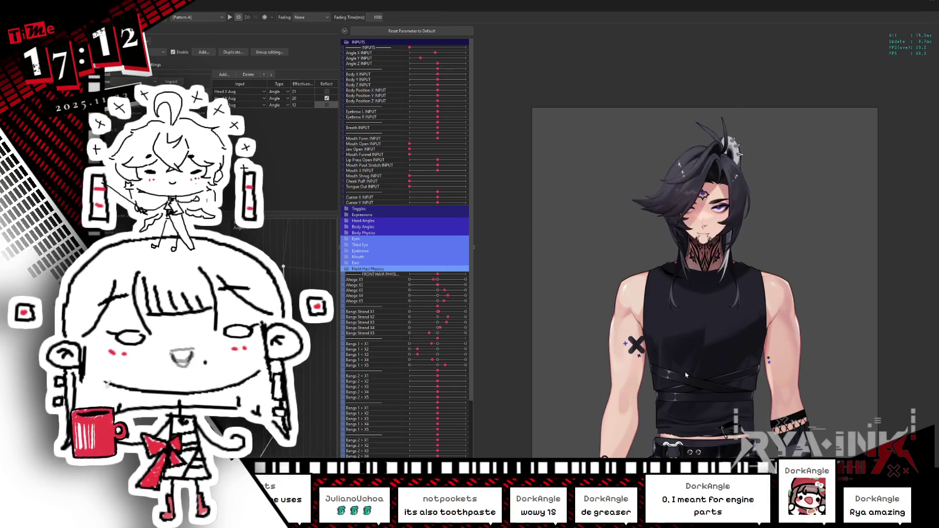
left_click_drag(310, 99, 299, 98)
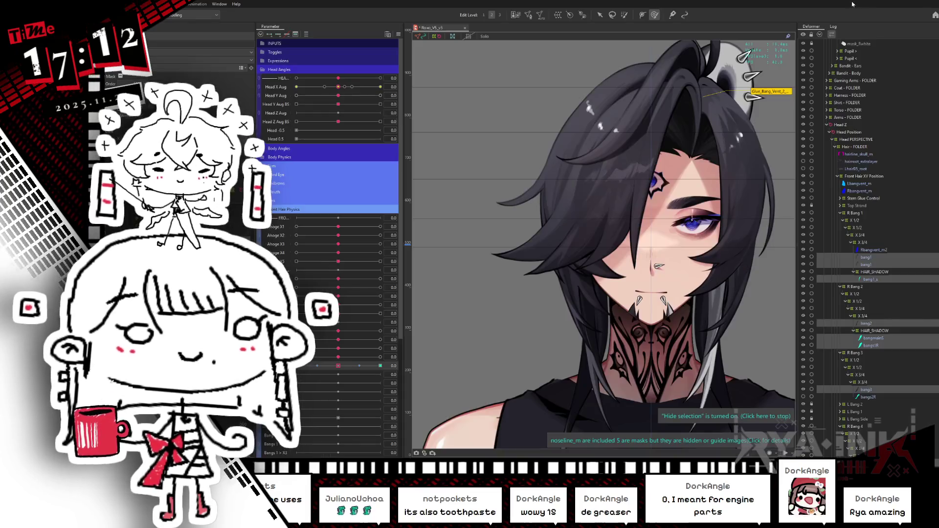
left_click(924, 6)
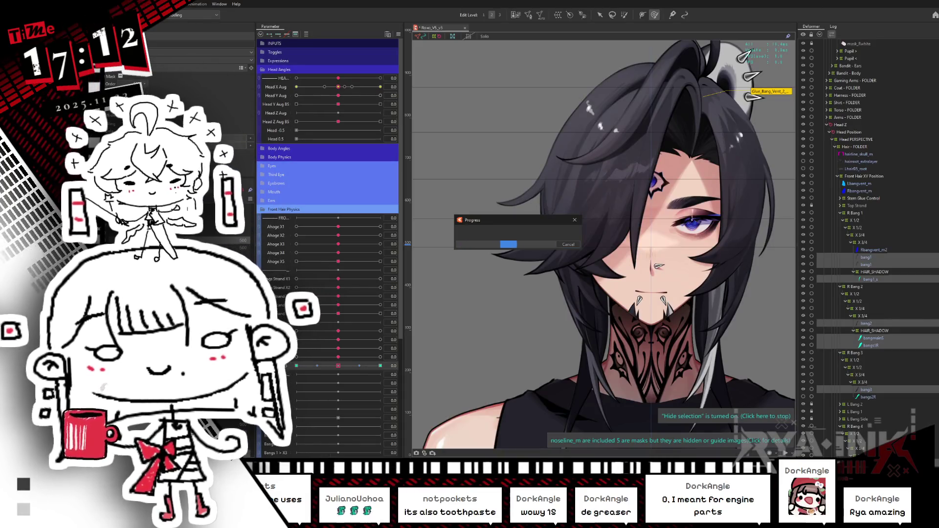